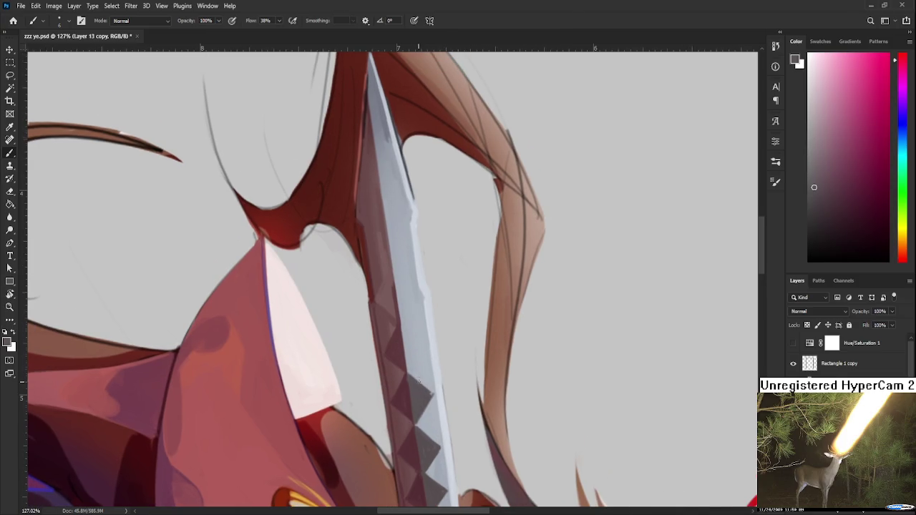
Step: Draw a dark-red triangle notch on the blade near the wings, redoing the first attempt with a darker outline
left_click(408, 381, "alt")
left_click_drag(426, 345, 408, 370)
key("ctrl+z")
left_click(409, 389, "alt")
mouse_move(401, 327)
left_mouse_down()
mouse_move(427, 344)
mouse_move(408, 371)
left_mouse_up()
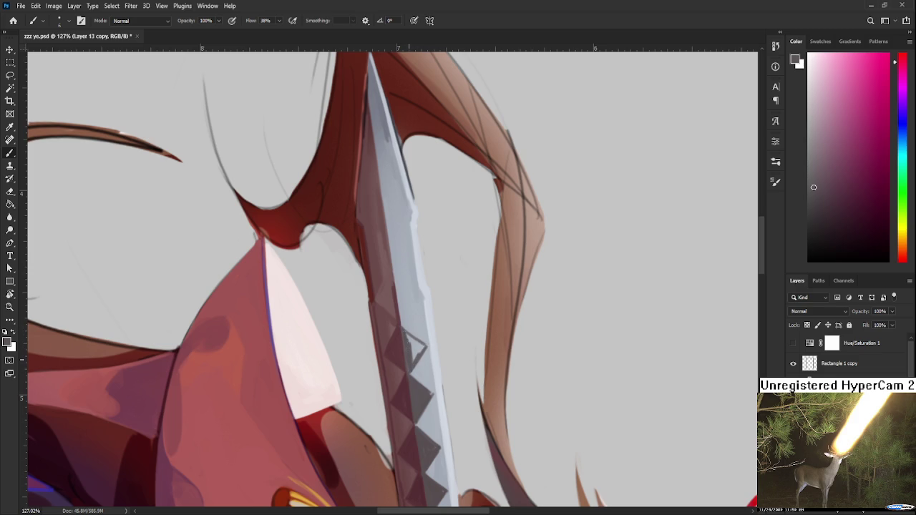
mouse_move(401, 328)
left_mouse_down()
mouse_move(420, 340)
mouse_move(414, 351)
mouse_move(418, 337)
mouse_move(427, 342)
left_mouse_up()
Step: Sample the blade's grey-blue and add a faint dark stroke and light highlights along the edge
left_click(427, 357, "alt")
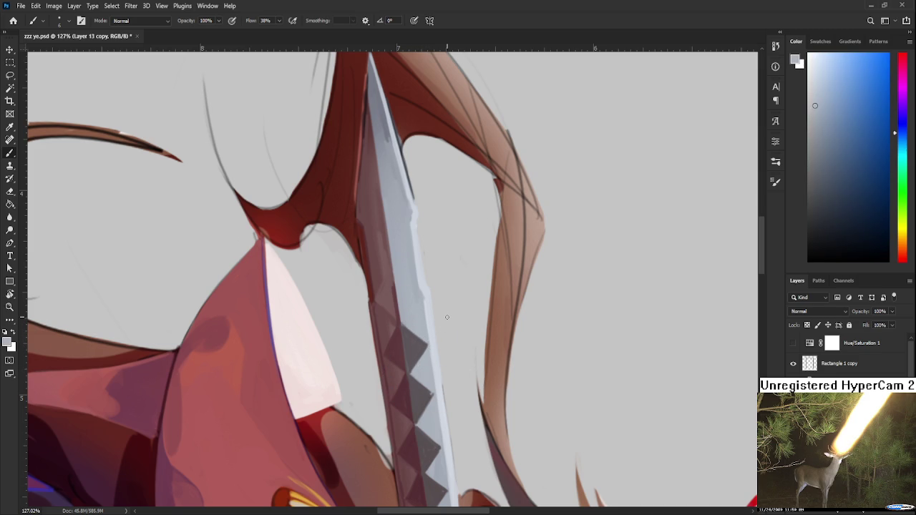
scroll(447, 317, "up", 3)
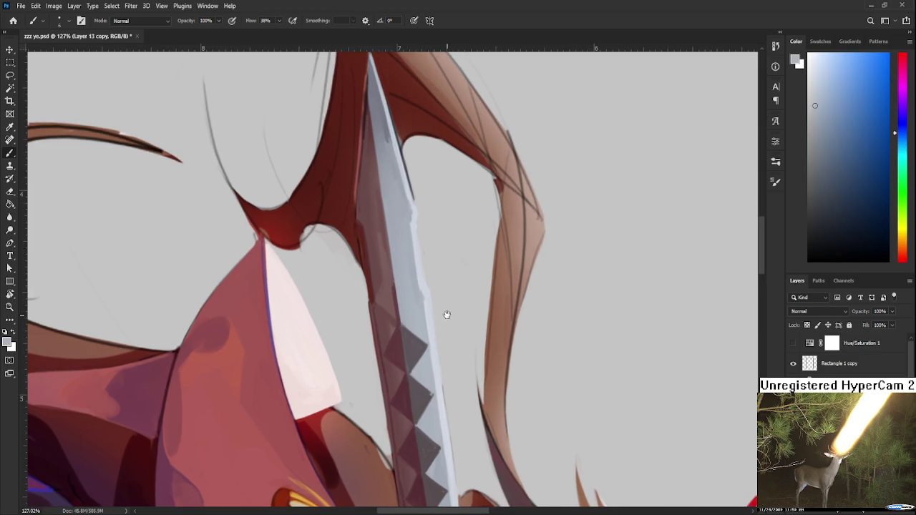
scroll(454, 379, "left", 1)
left_click(437, 391, "alt")
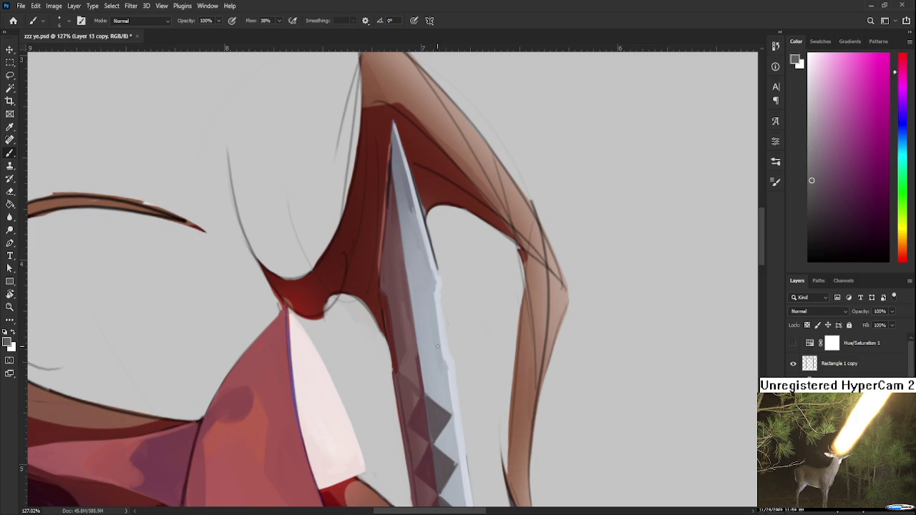
left_click_drag(423, 362, 423, 375)
left_click(427, 368, "alt")
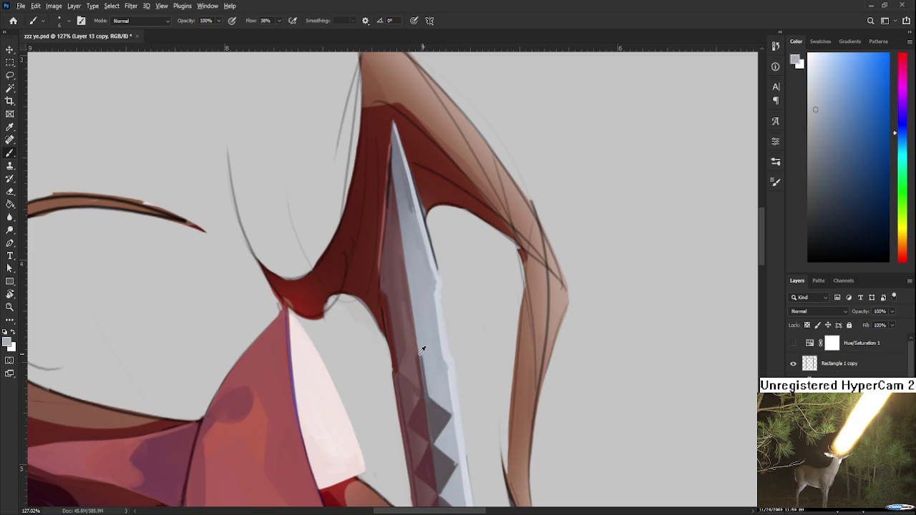
left_click(413, 353, "alt")
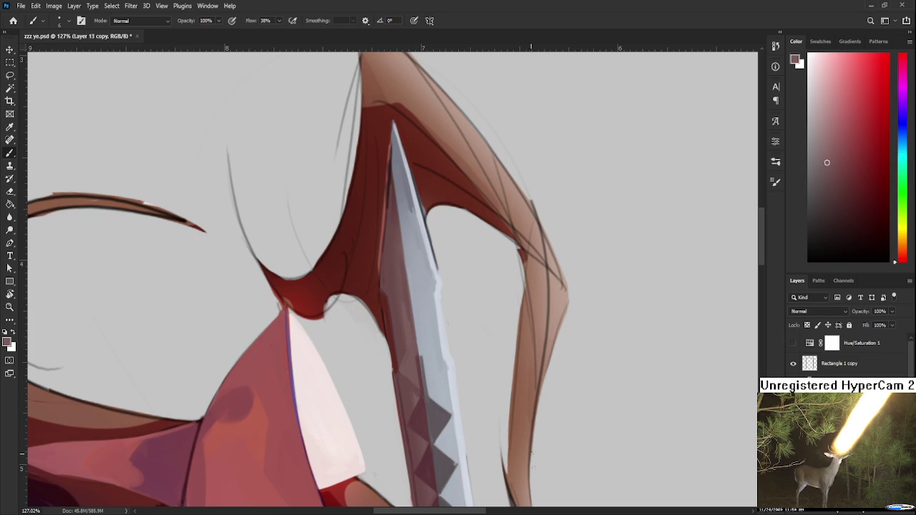
scroll(590, 473, "down", 3)
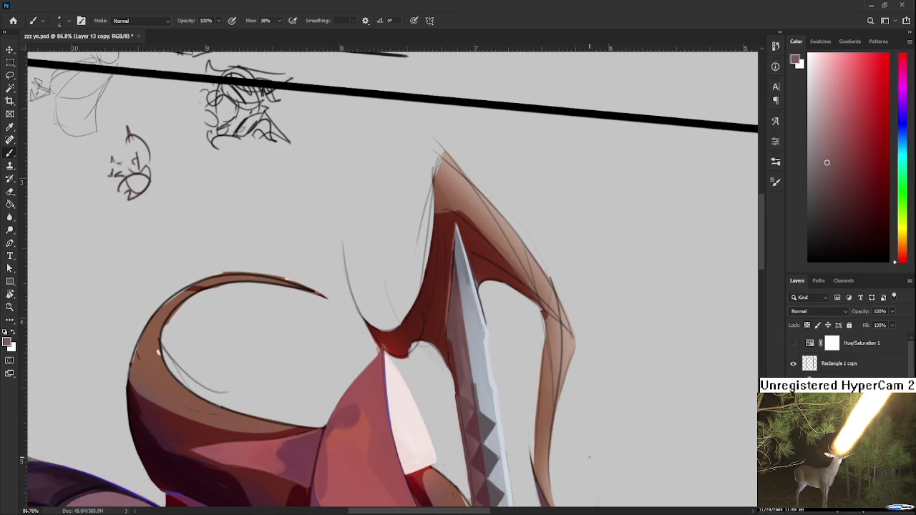
scroll(568, 351, "down", 5)
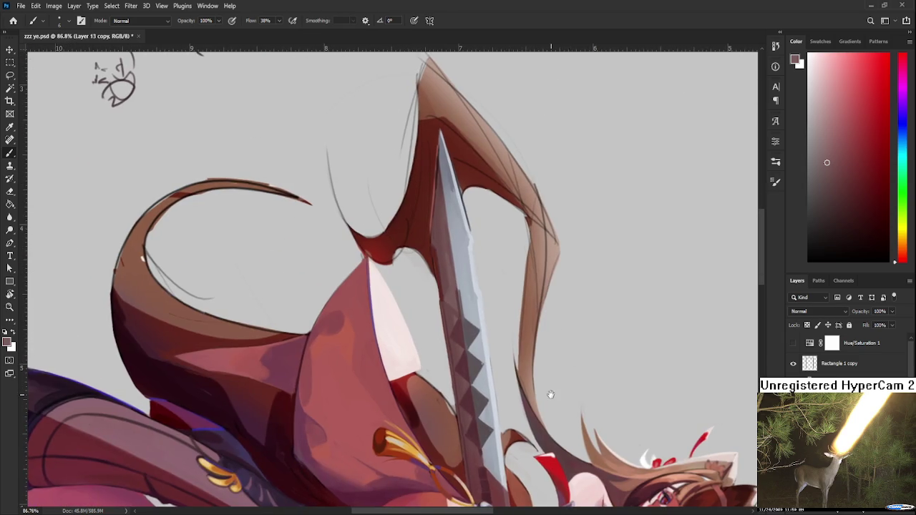
scroll(515, 339, "up", 3)
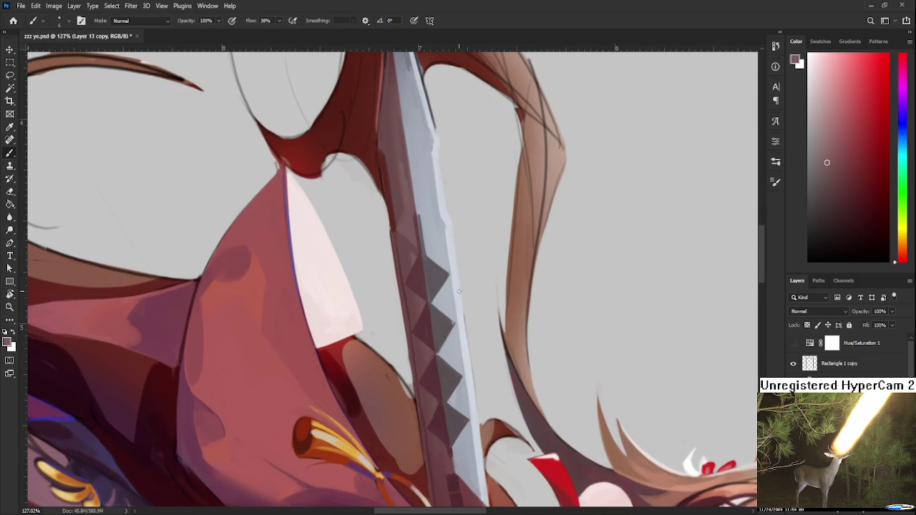
left_click(451, 315, "alt")
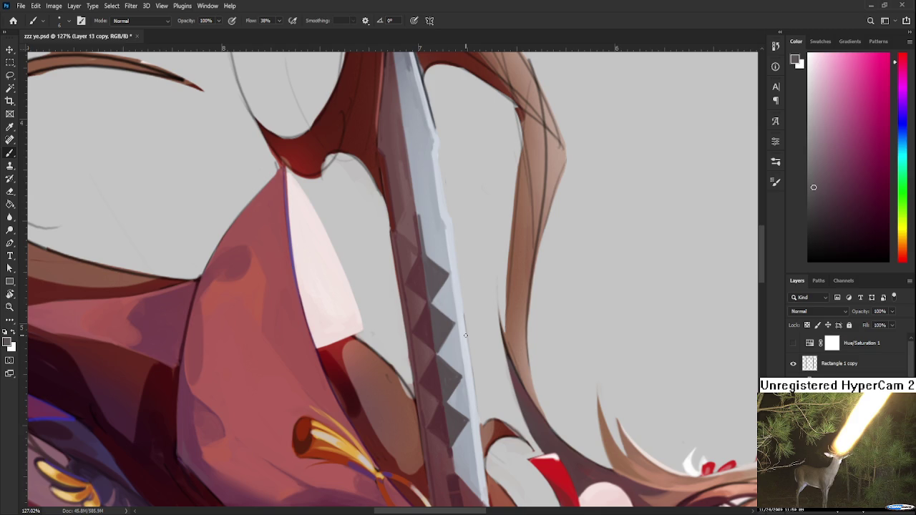
left_click(449, 386, "alt")
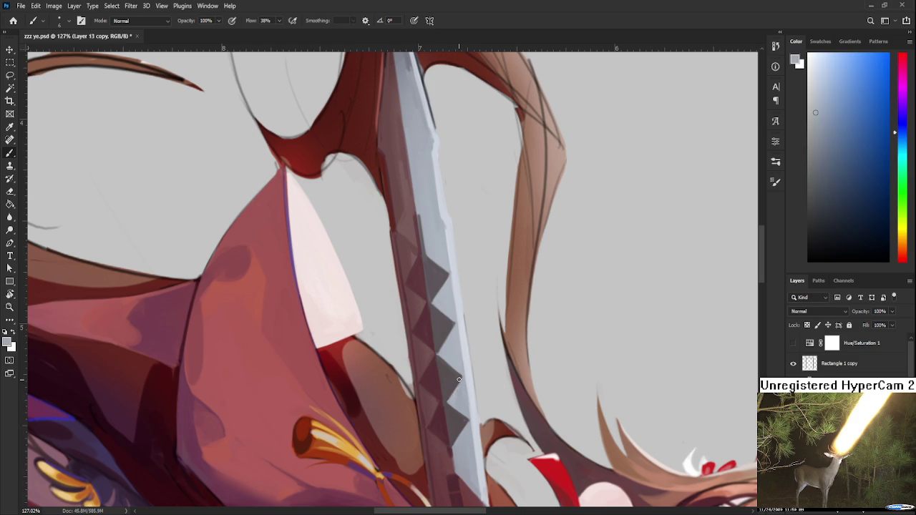
left_click(459, 385, "alt")
left_click(454, 393, "alt")
left_click_drag(453, 393, 450, 403)
scroll(462, 361, "down", 2)
Step: Sample dark red and maroon shades from the sword for the notch shading
left_click(461, 365, "alt")
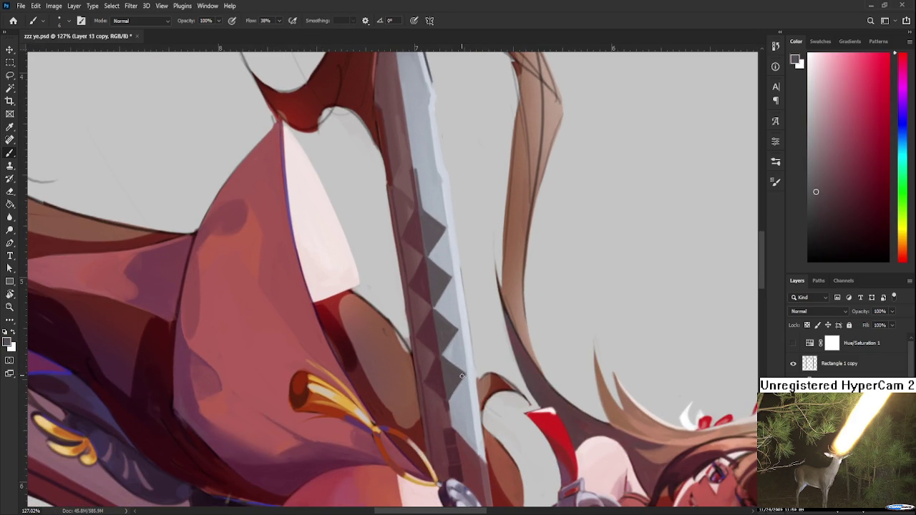
left_click_drag(464, 375, 462, 376)
left_click(444, 385, "alt")
left_click(421, 372, "alt")
left_click(435, 374, "alt")
left_click(428, 383, "alt")
left_click(444, 408, "alt")
left_click(446, 406, "alt")
left_click(443, 423, "alt")
Step: Pick darker and lighter blade shades nearer the hilt to paint the lower notches
left_click_drag(443, 422, 435, 378)
left_click(435, 379, "alt")
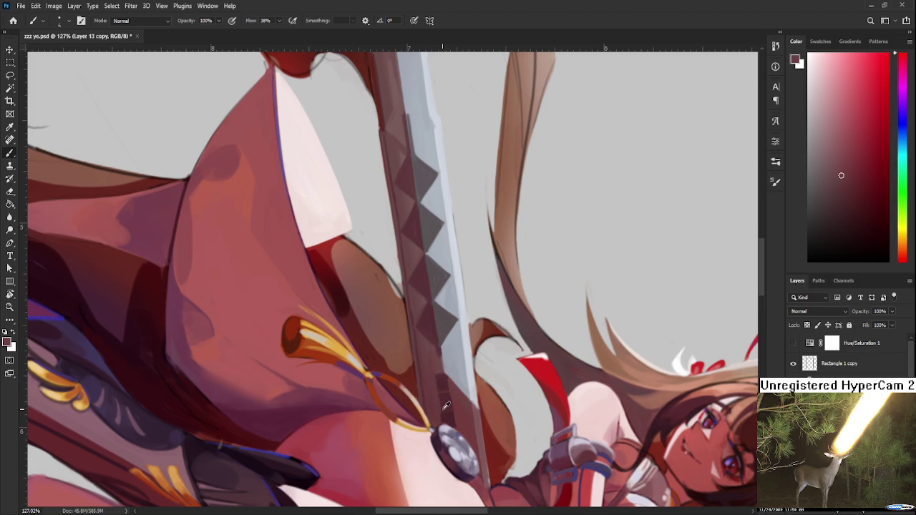
left_click(445, 403, "alt")
left_click(445, 401, "alt")
left_click(444, 394, "alt")
left_click(451, 394, "alt")
left_click(448, 376, "alt")
left_click(432, 379, "alt")
left_click_drag(445, 378, 440, 345)
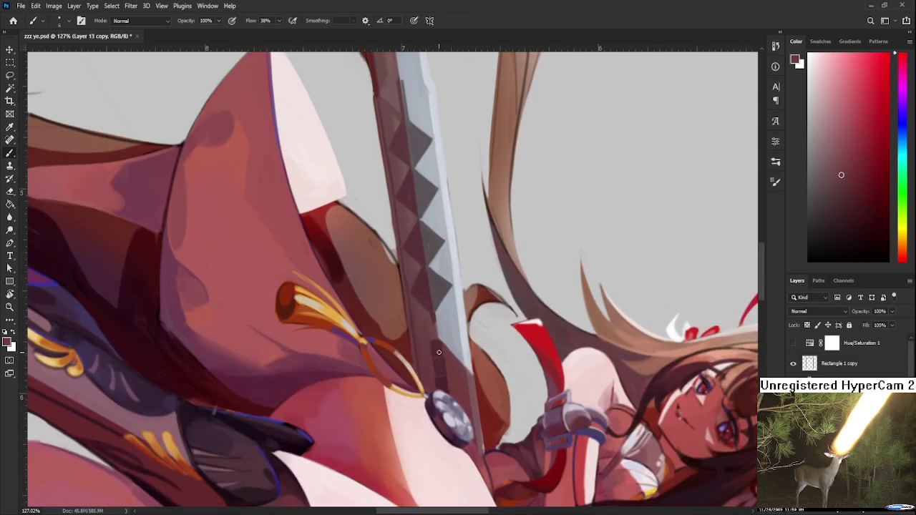
left_click(431, 343, "alt")
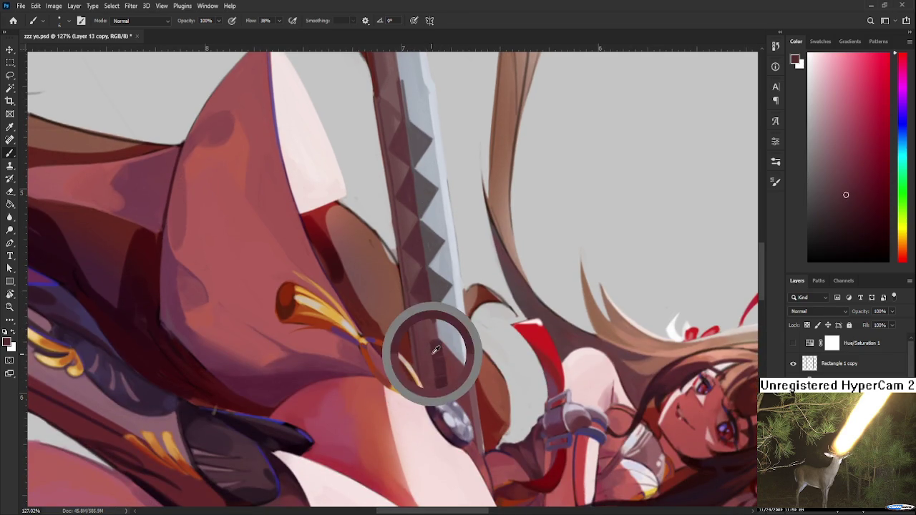
left_click(432, 350, "alt")
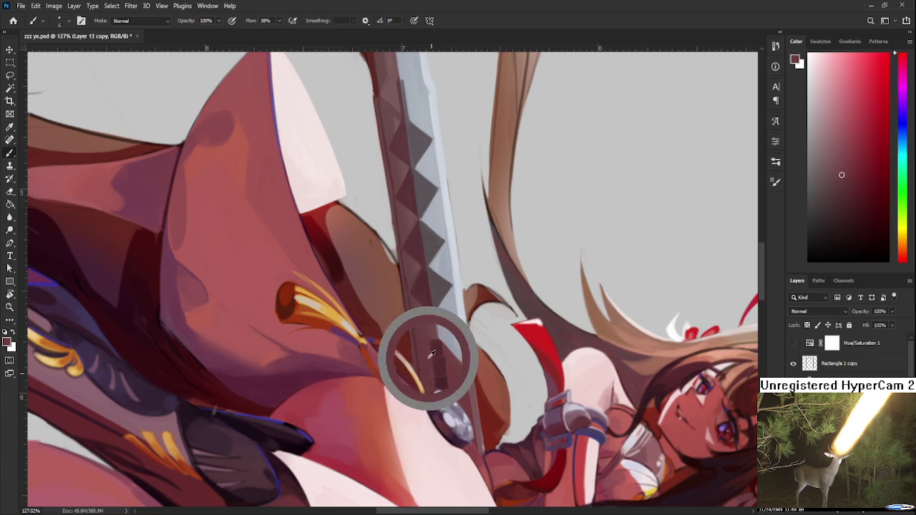
left_click(432, 361, "alt")
left_click(428, 327, "alt")
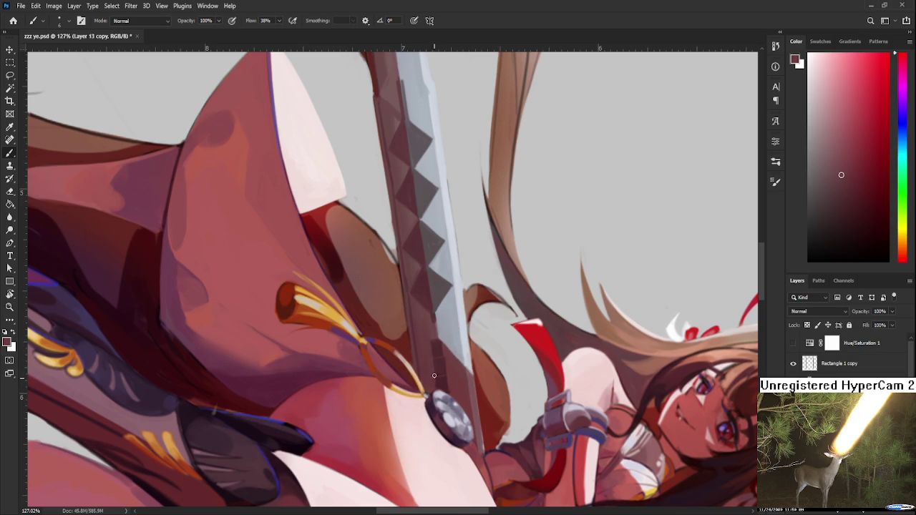
left_click(440, 373, "alt")
left_click(436, 361, "alt")
left_click(434, 356, "alt")
key("r")
mouse_move(419, 307)
left_mouse_down()
mouse_move(446, 491)
mouse_move(508, 347)
mouse_move(380, 341)
mouse_move(405, 336)
mouse_move(446, 268)
mouse_move(390, 352)
mouse_move(458, 251)
mouse_move(470, 301)
mouse_move(420, 334)
mouse_move(417, 362)
mouse_move(406, 308)
left_mouse_up()
Step: Return to the Brush and sample dark and light tones at the hilt-side blade edge
key("b")
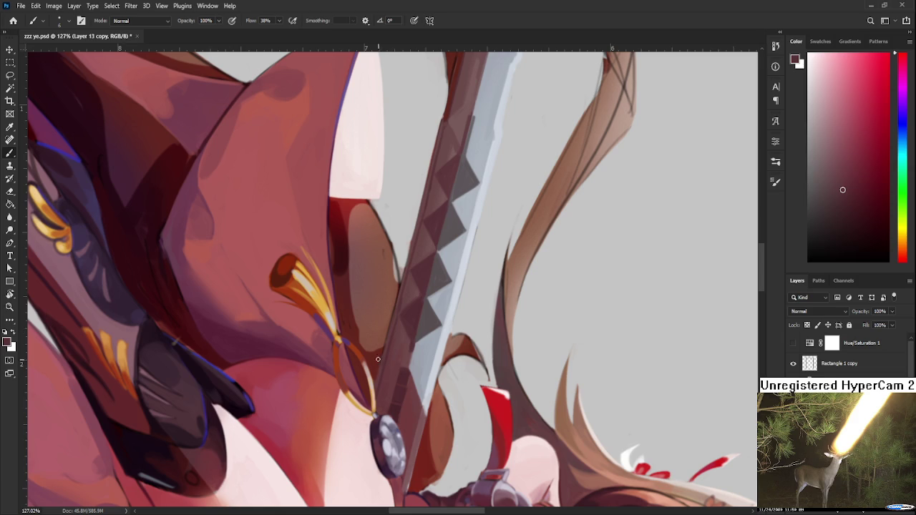
left_click(404, 348, "alt")
left_click(412, 346, "alt")
left_click(412, 351, "alt")
left_click(414, 348, "alt")
left_click(417, 338, "alt")
left_click(416, 337, "alt")
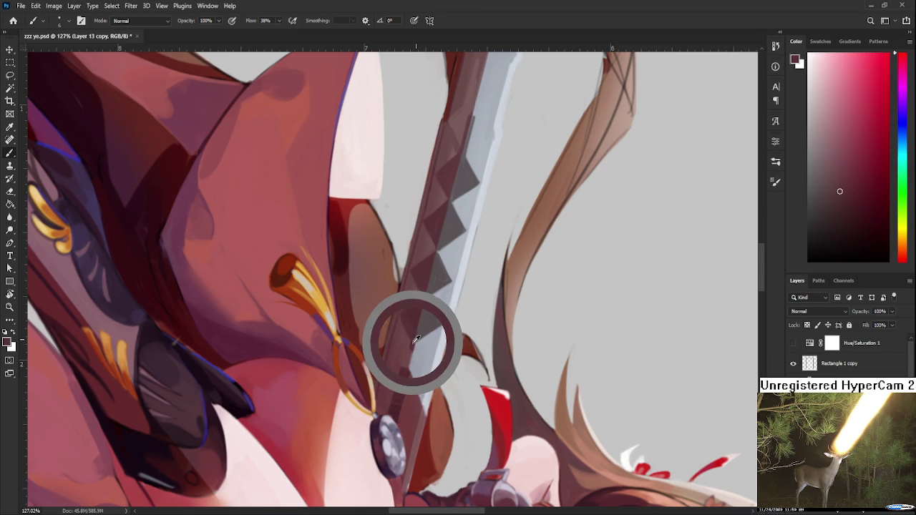
left_click(412, 346, "alt")
left_click(414, 345, "alt")
left_click(407, 356, "alt")
left_click(405, 348, "alt")
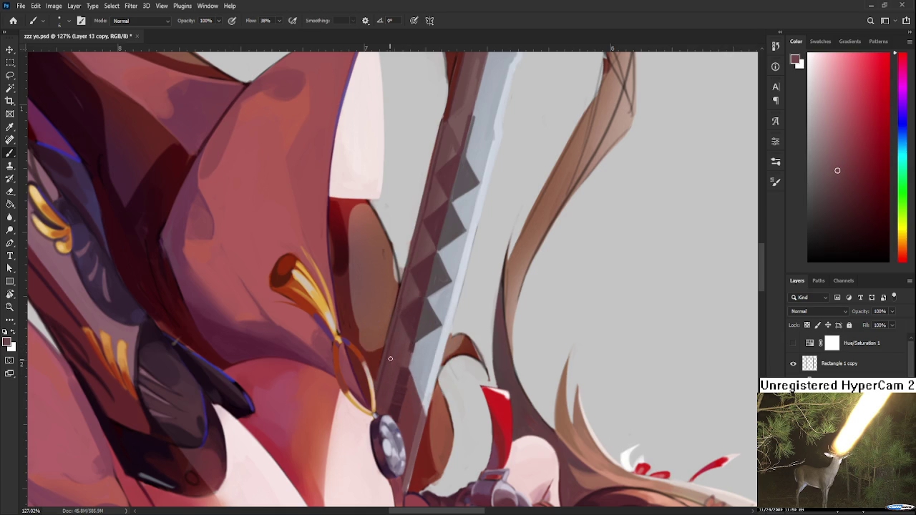
Step: Alternate darker and lighter edge tones further along the blade for crisp edge shading
left_click(421, 298, "alt")
left_click(413, 299, "alt")
left_click(429, 309, "alt")
left_click(405, 322, "alt")
left_click(407, 295, "alt")
left_click(409, 290, "alt")
left_click_drag(420, 326, 412, 327)
left_click(412, 326, "alt")
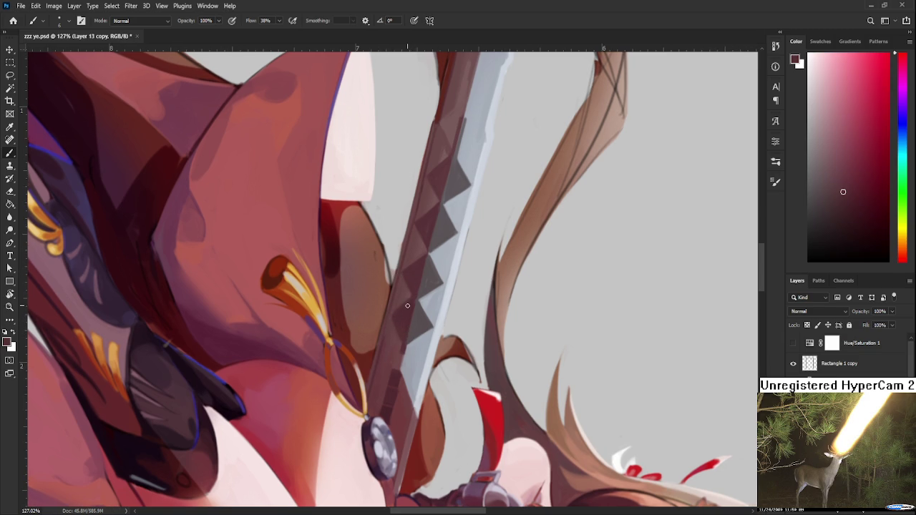
left_click(401, 324, "alt")
Step: Rotate the sword upright and eyedrop blade colours, ending on the dark red beside the blade
key("r")
left_click_drag(473, 277, 411, 294)
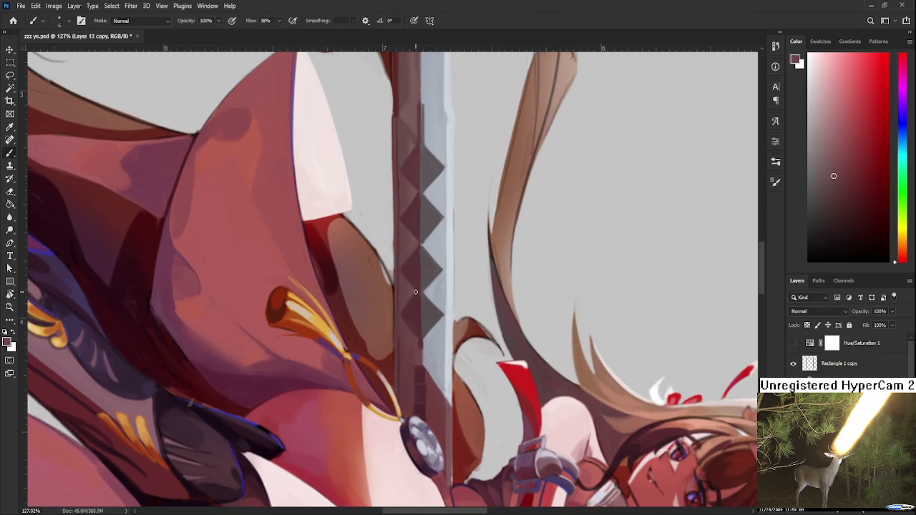
left_click(415, 292, "alt")
left_click(418, 276, "alt")
left_click_drag(425, 256, 419, 331)
left_click(424, 322, "alt")
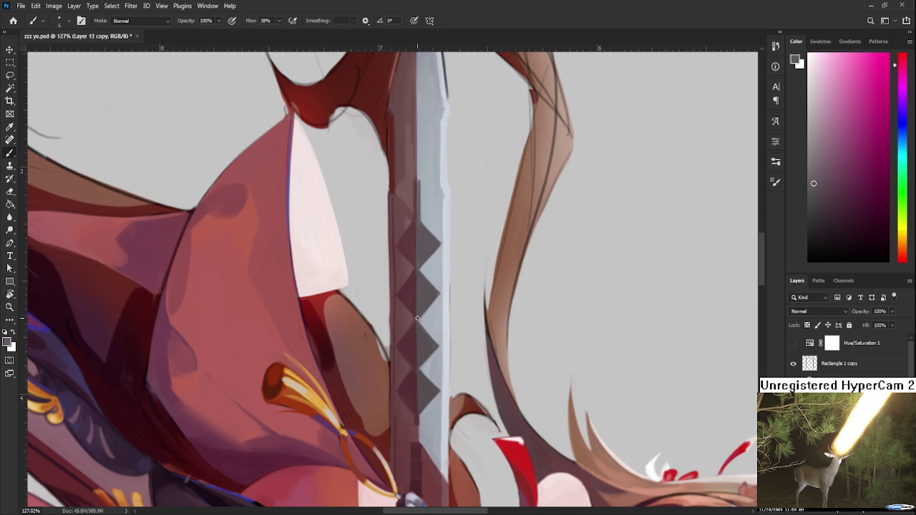
left_click(426, 313, "alt")
mouse_move(439, 296)
left_mouse_down()
mouse_move(415, 302)
mouse_move(405, 320)
left_mouse_up()
left_click(403, 319, "alt")
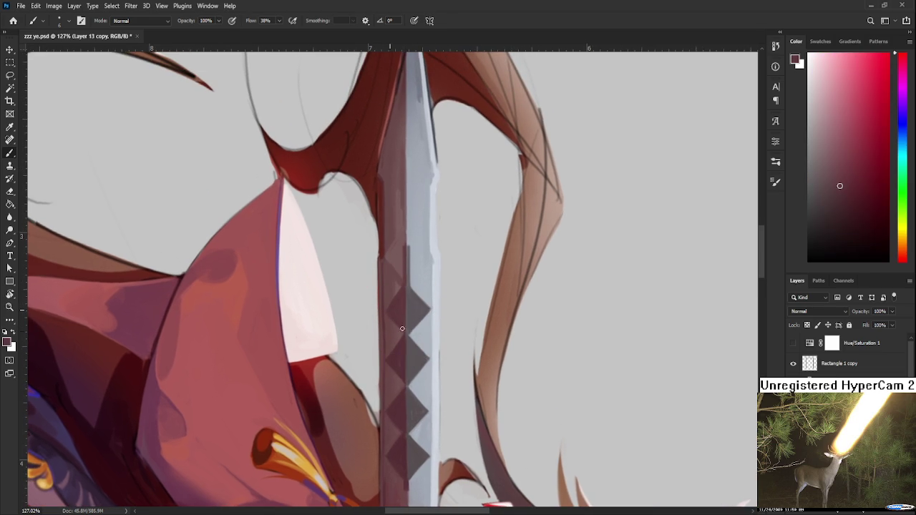
scroll(446, 324, "down", 3)
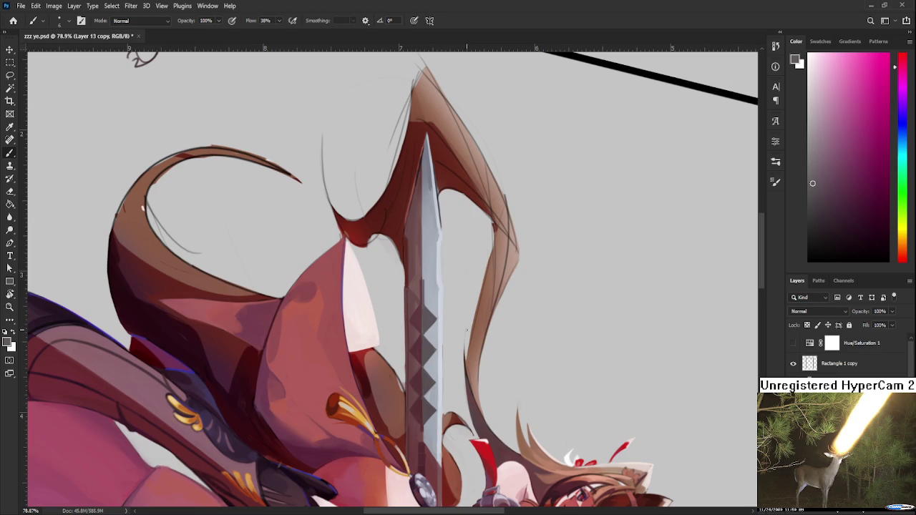
Step: Rotate the view so the sword lies nearly horizontal near the hilt, then resume the Brush
scroll(466, 331, "down", 2)
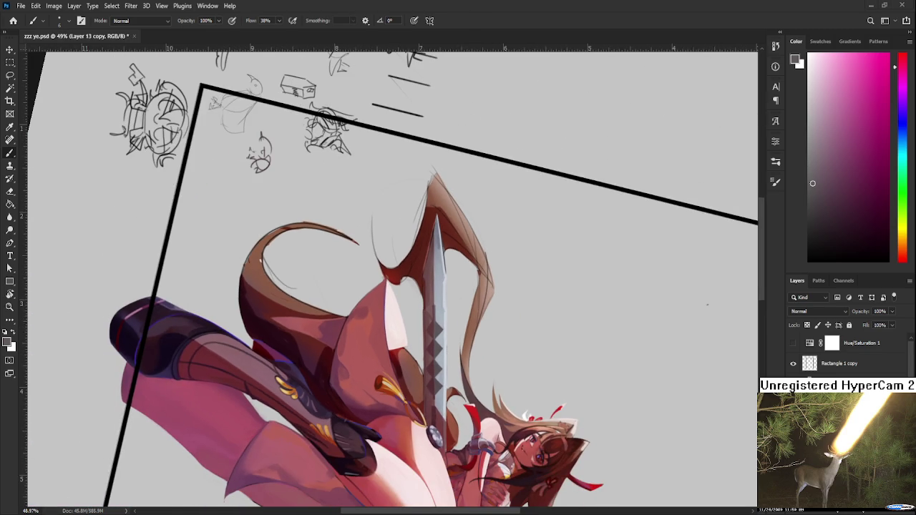
scroll(521, 280, "down", 3)
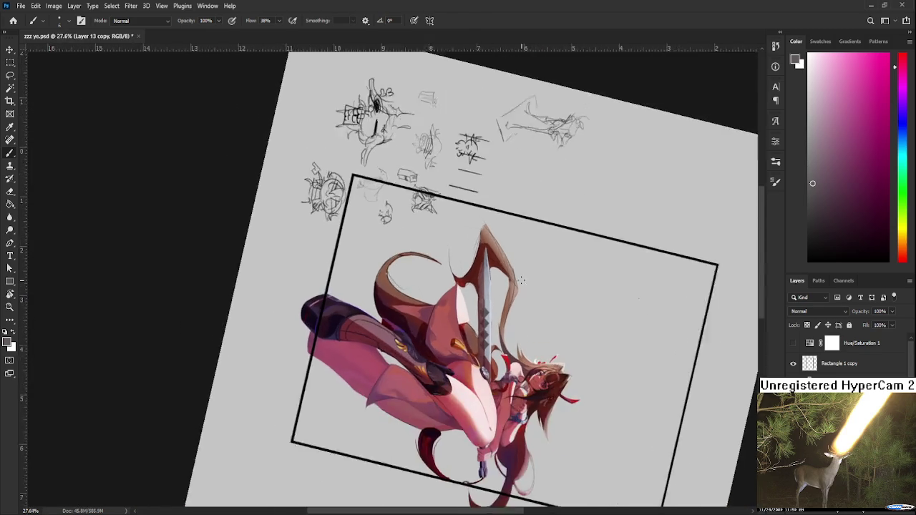
scroll(521, 281, "up", 5)
key("r")
mouse_move(486, 401)
left_mouse_down()
mouse_move(541, 319)
mouse_move(422, 356)
left_mouse_up()
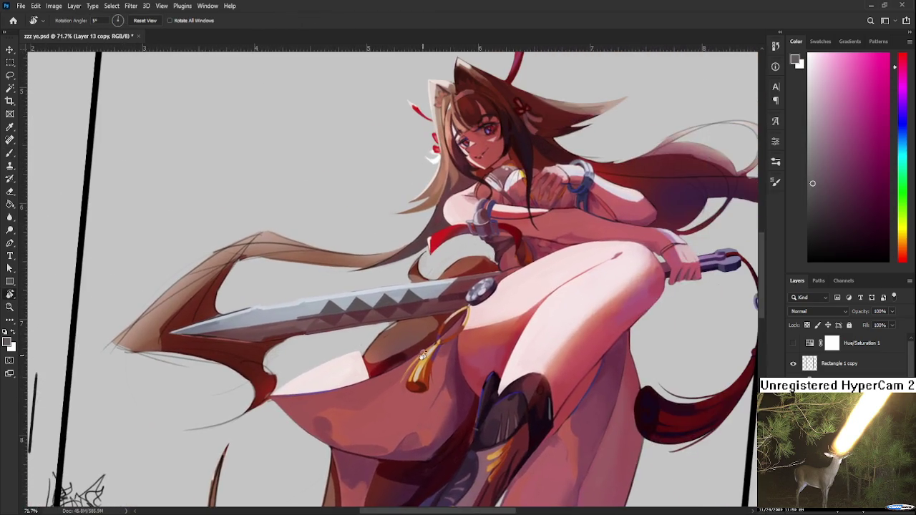
scroll(422, 356, "up", 3)
scroll(430, 290, "up", 2)
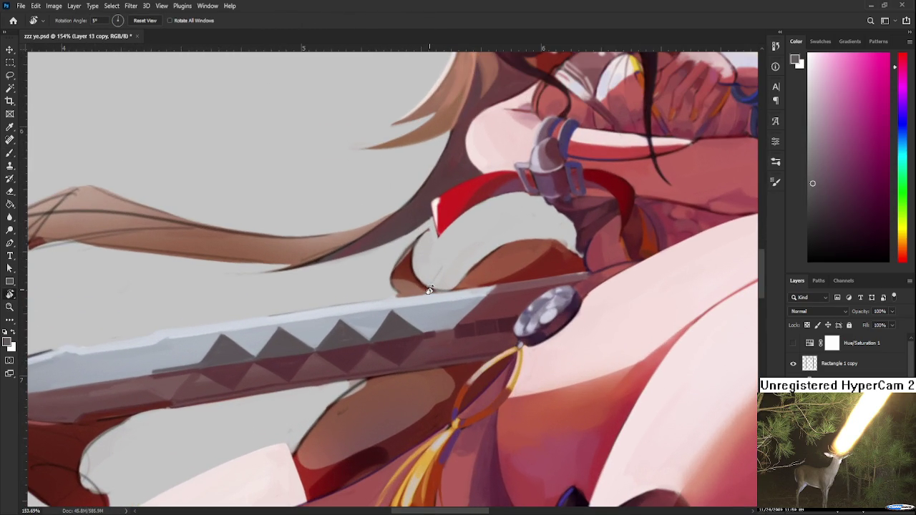
key("b")
Step: Sample reds and darker reds from the serrations to shade the blade's lower strip
left_click(434, 346, "alt")
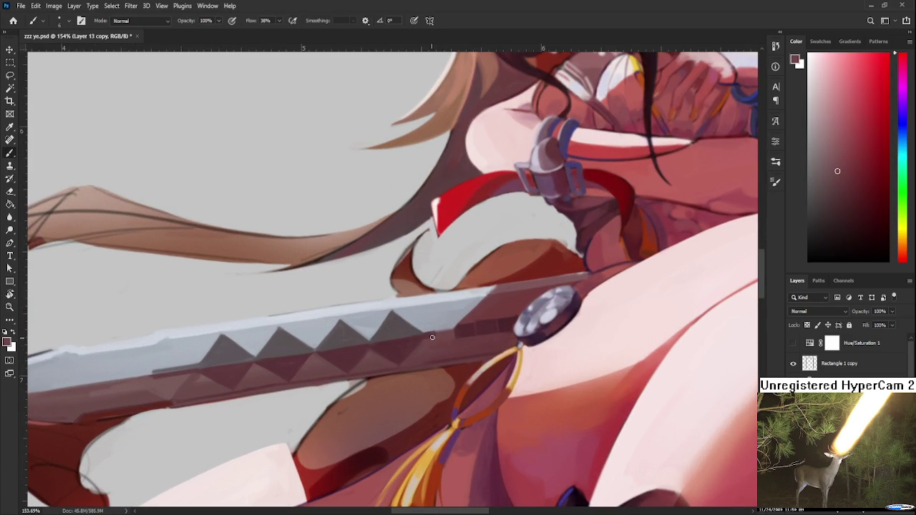
left_click(428, 337, "alt")
left_click(431, 342, "alt")
left_click(423, 342, "alt")
left_click(434, 341, "alt")
mouse_move(429, 343)
left_mouse_down()
mouse_move(394, 384)
mouse_move(361, 355)
left_mouse_up()
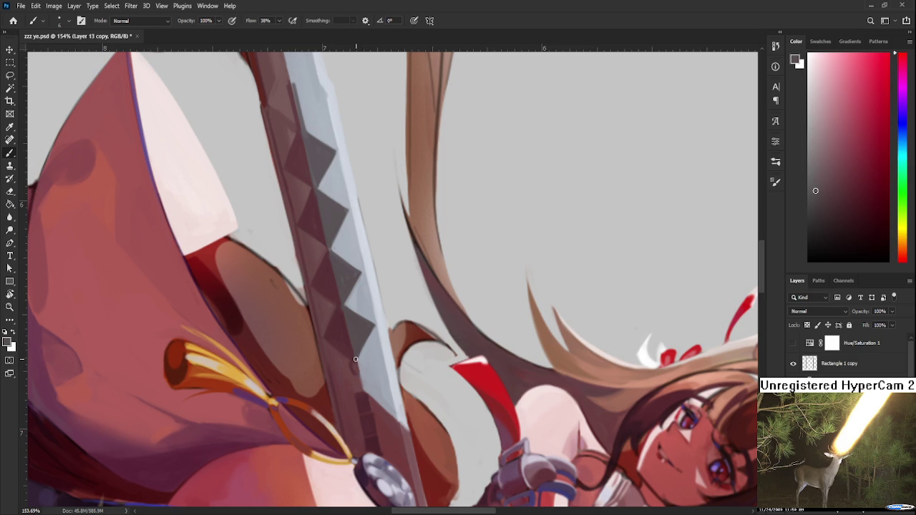
Step: Sample the blade's dark reddish-brown and pale grey-blue at the lower notch edges
left_click(356, 362, "alt")
left_click(358, 358, "alt")
left_click(357, 360, "alt")
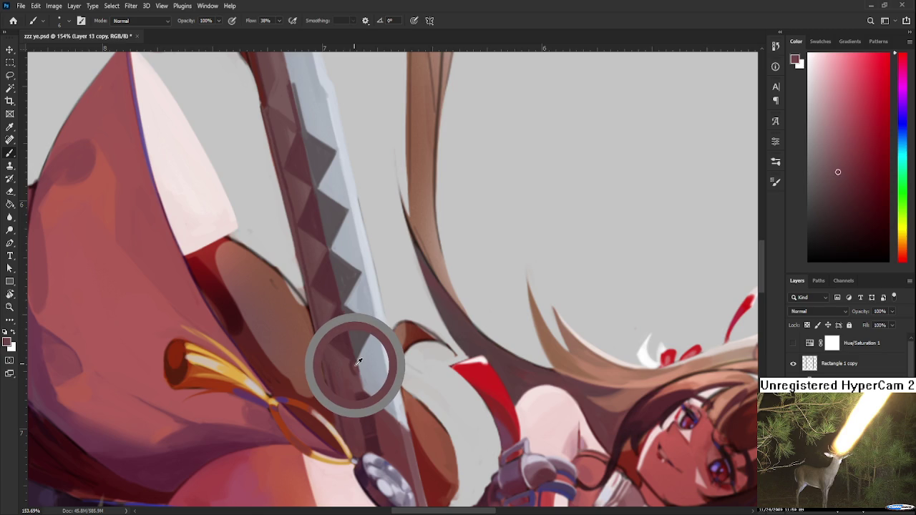
left_click(355, 366, "alt")
left_click(353, 361, "alt")
left_click(356, 364, "alt")
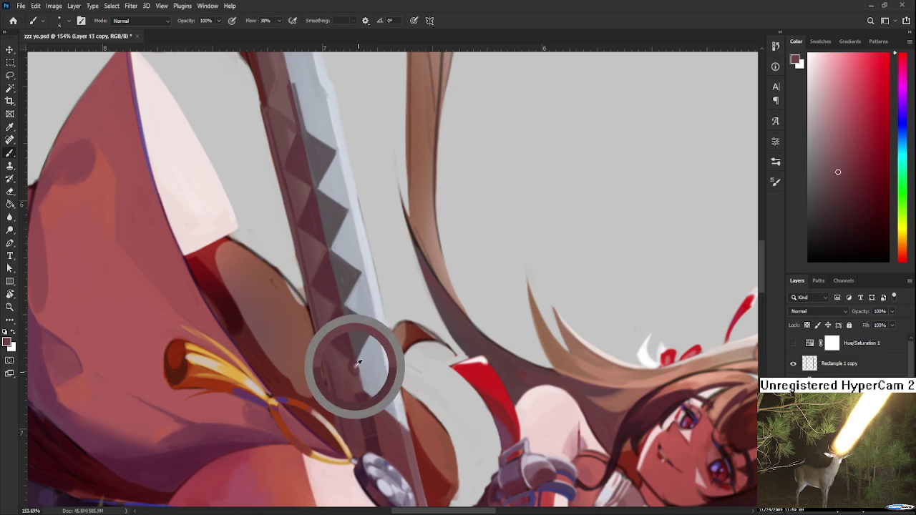
left_click(359, 364, "alt")
left_click(357, 357, "alt")
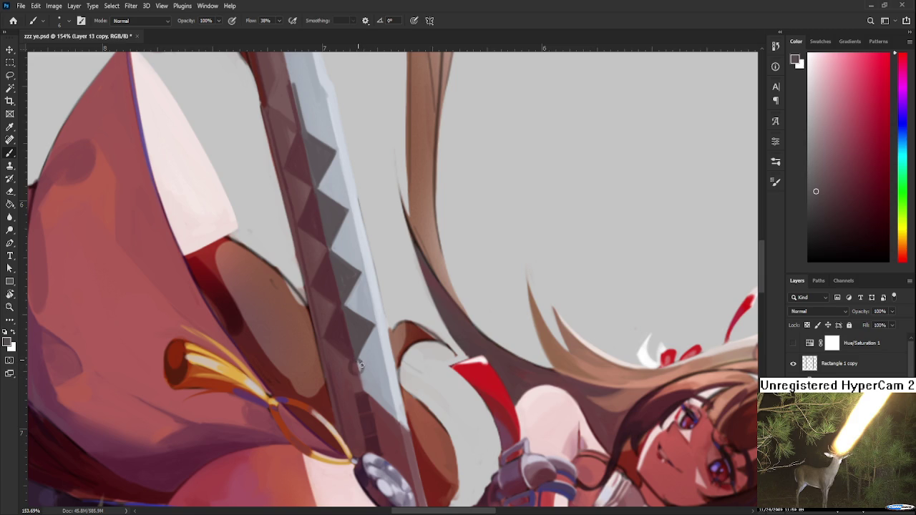
left_click(360, 364, "alt")
left_click(367, 361, "alt")
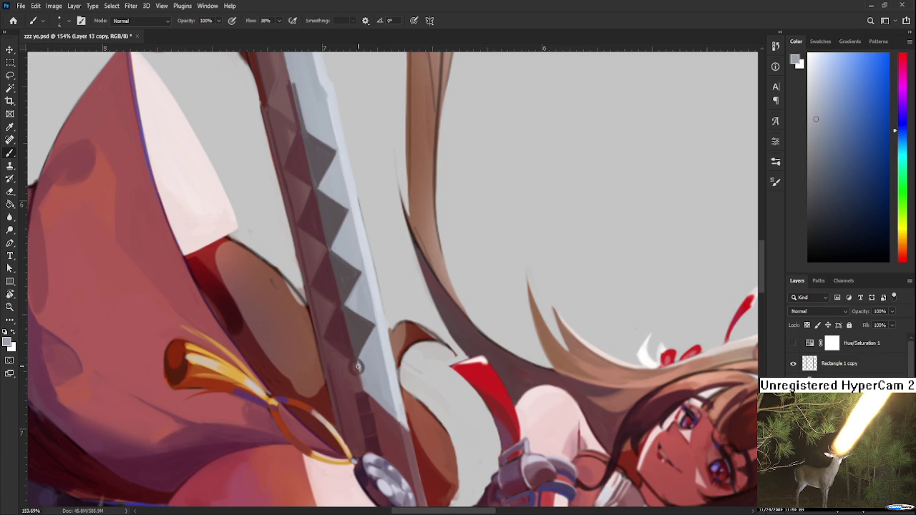
Step: Alternate notch dark red and edge grey to repaint the lowest notches by the guard
left_click(357, 367, "alt")
left_click(358, 364, "alt")
left_click(358, 364, "alt")
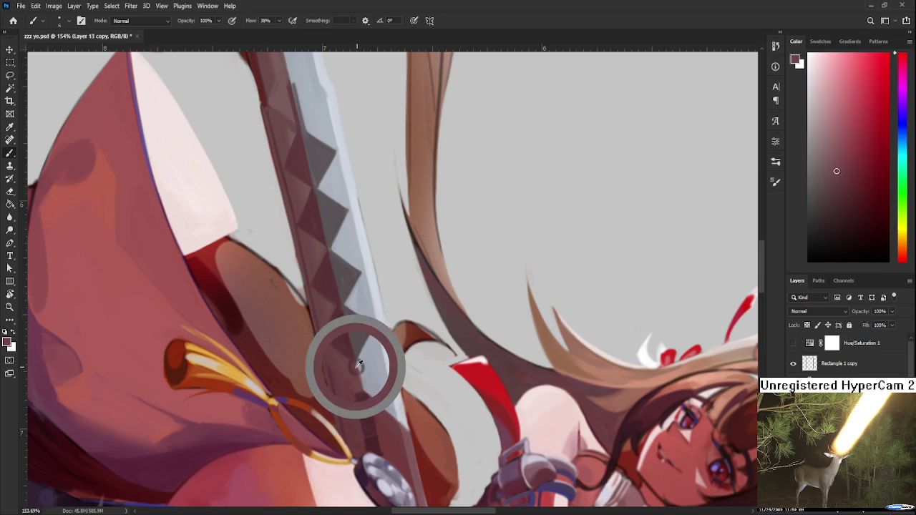
left_click(357, 363, "alt")
left_click(357, 364, "alt")
left_click(361, 362, "alt")
left_click(358, 364, "alt")
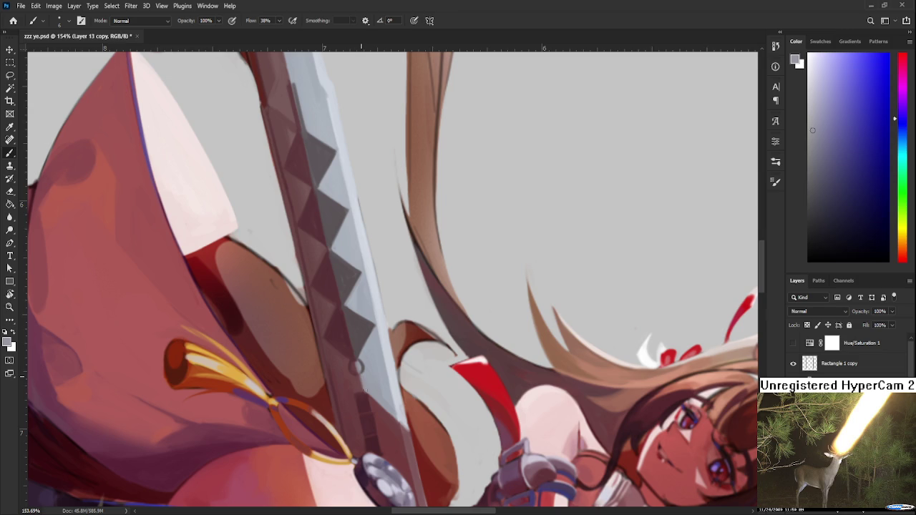
left_click(362, 382, "alt")
left_click(363, 386, "alt")
left_click(365, 394, "alt")
left_click(372, 402, "alt")
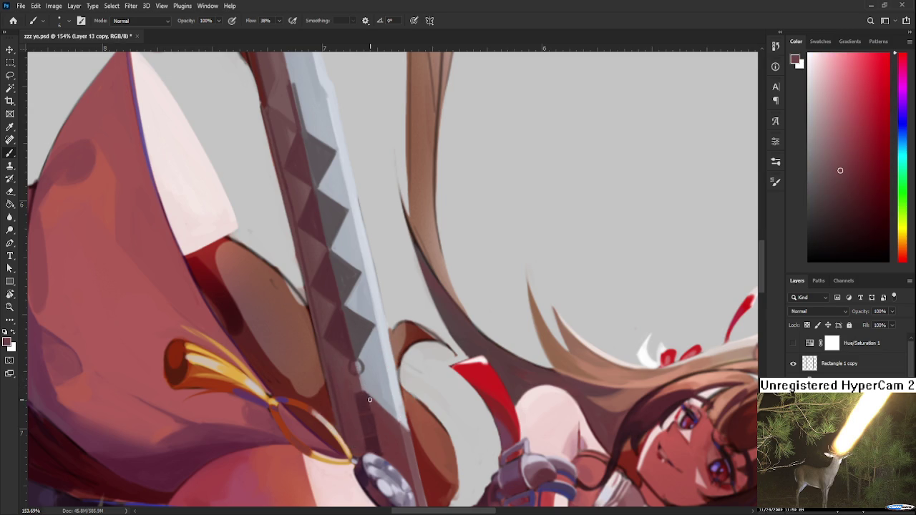
key("r")
mouse_move(388, 415)
left_mouse_down()
mouse_move(347, 418)
mouse_move(419, 437)
left_mouse_up()
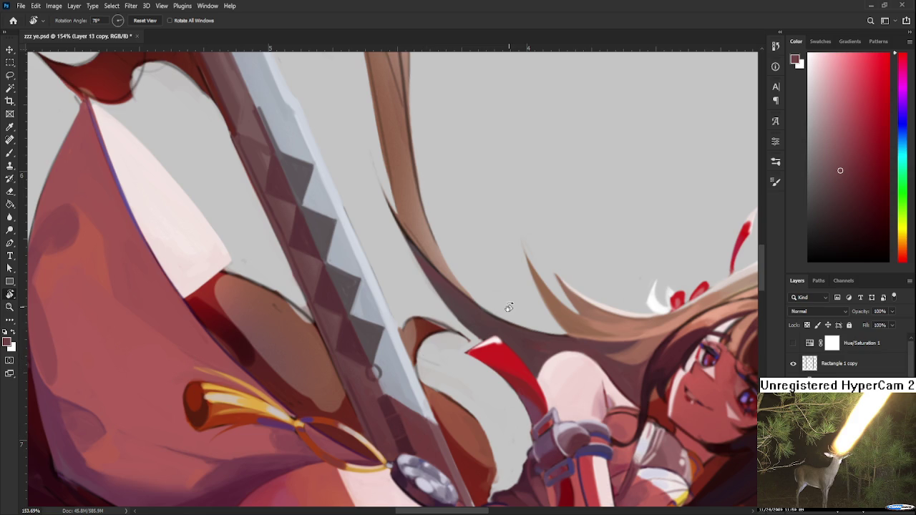
Step: Turn the canvas so the sword stands vertical, centred on the blade notches
left_click_drag(508, 308, 501, 326)
key("b")
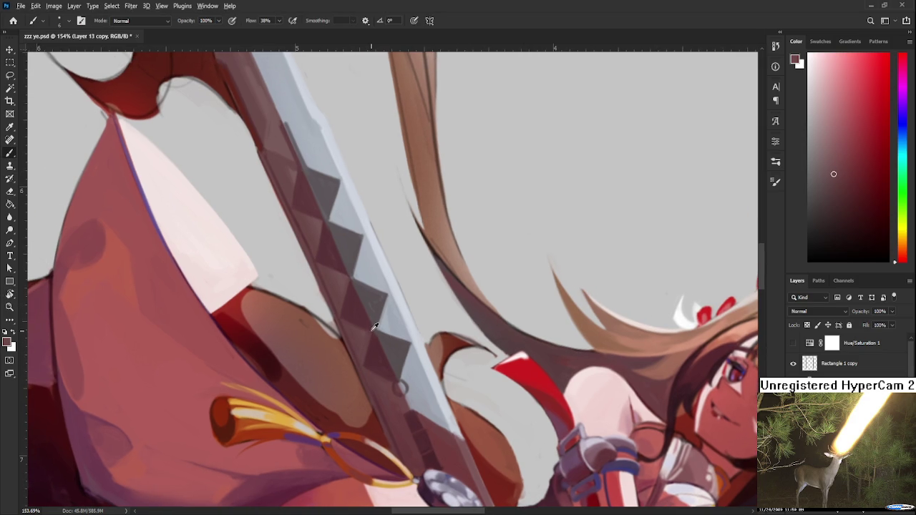
key("r")
left_click_drag(395, 318, 453, 348)
scroll(483, 362, "down", 2)
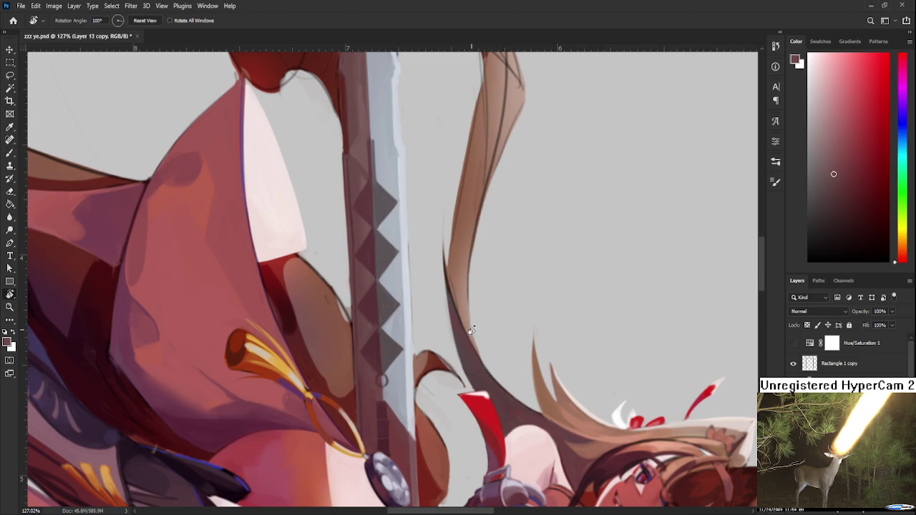
scroll(471, 329, "down", 3)
scroll(353, 277, "up", 2)
scroll(354, 277, "up", 2)
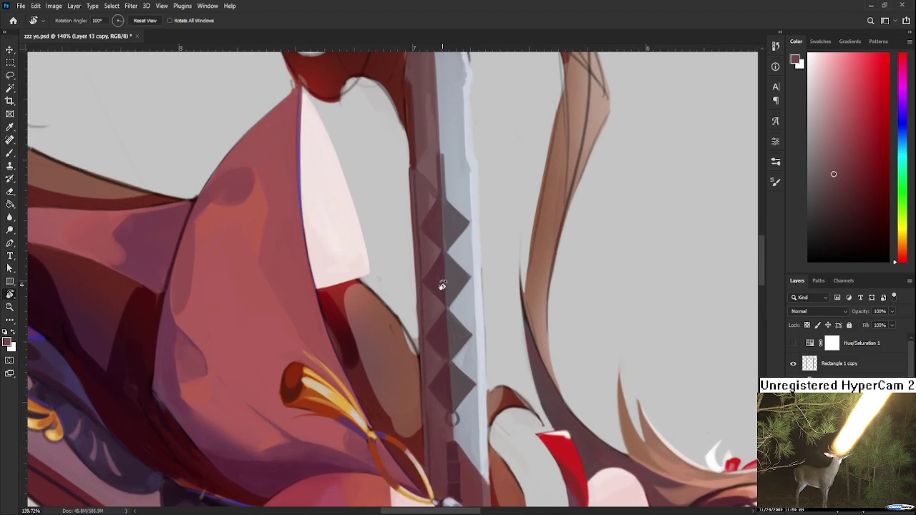
left_click_drag(478, 319, 401, 326)
key("b")
Step: Sample mid-blade shades and the lighter edge grey to touch up those notches
left_click(396, 327, "alt")
left_click(383, 343, "alt")
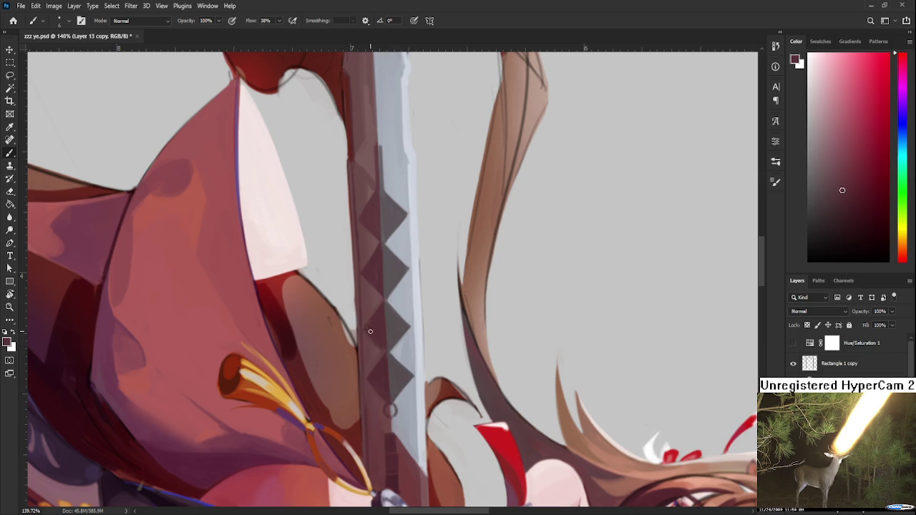
left_click(384, 348, "alt")
left_click(380, 335, "alt")
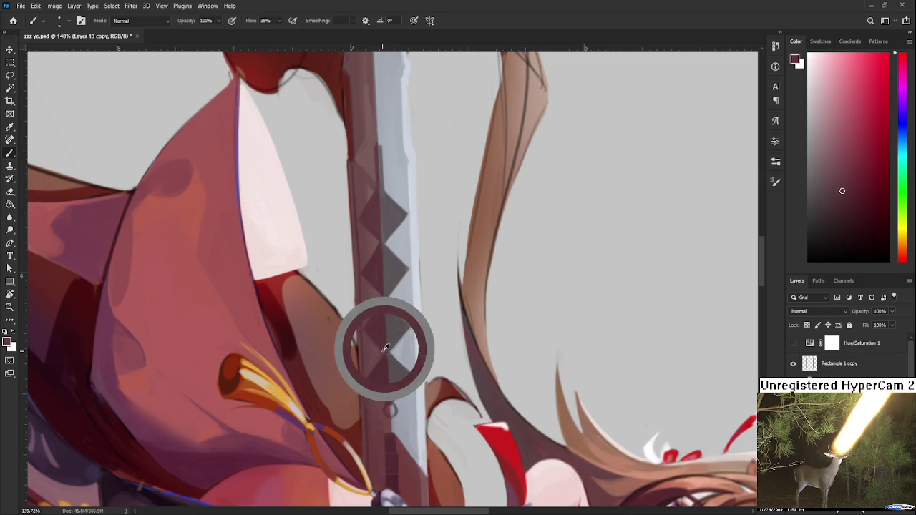
left_click(385, 350, "alt")
left_click(387, 343, "alt")
left_click(396, 337, "alt")
left_click(394, 342, "alt")
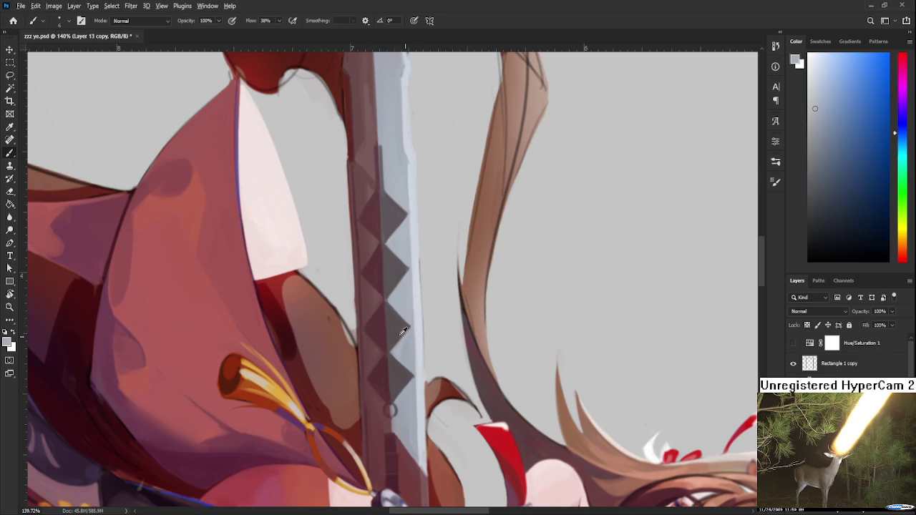
Step: Sample notch reds along the serration further up the blade
left_click_drag(395, 316, 405, 355)
left_click(382, 320, "alt")
left_click(383, 305, "alt")
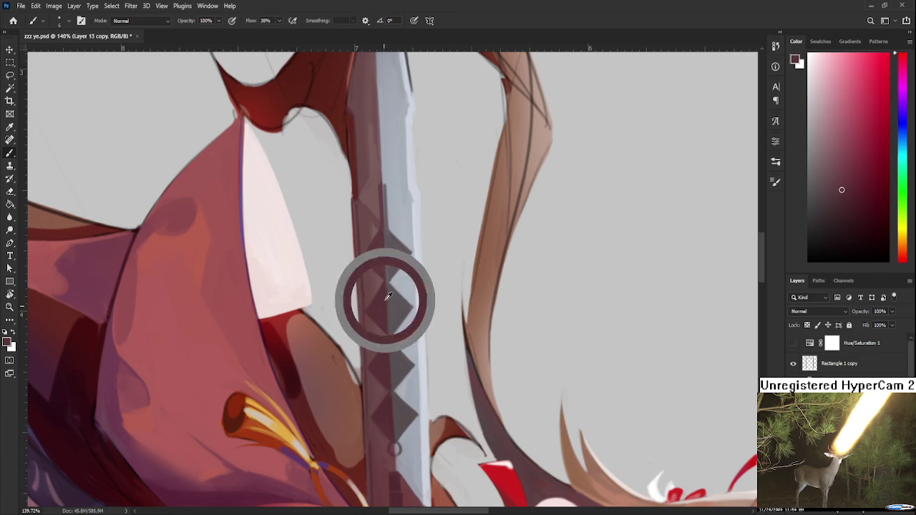
left_click(384, 303, "alt")
left_click(386, 306, "alt")
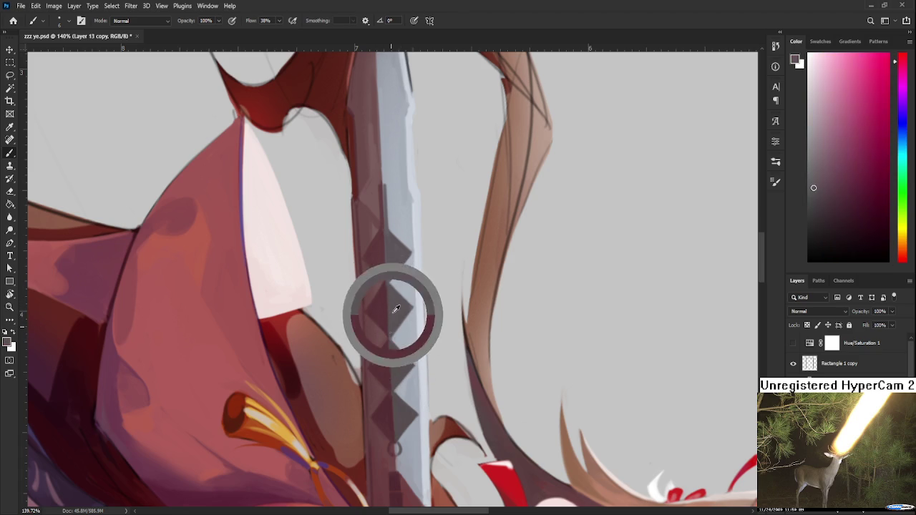
left_click(383, 304, "alt")
left_click(393, 297, "alt")
Step: Pick notch colours and the edge grey-blue on the upper blade near the tip
left_click_drag(393, 297, 388, 354)
left_click(378, 323, "alt")
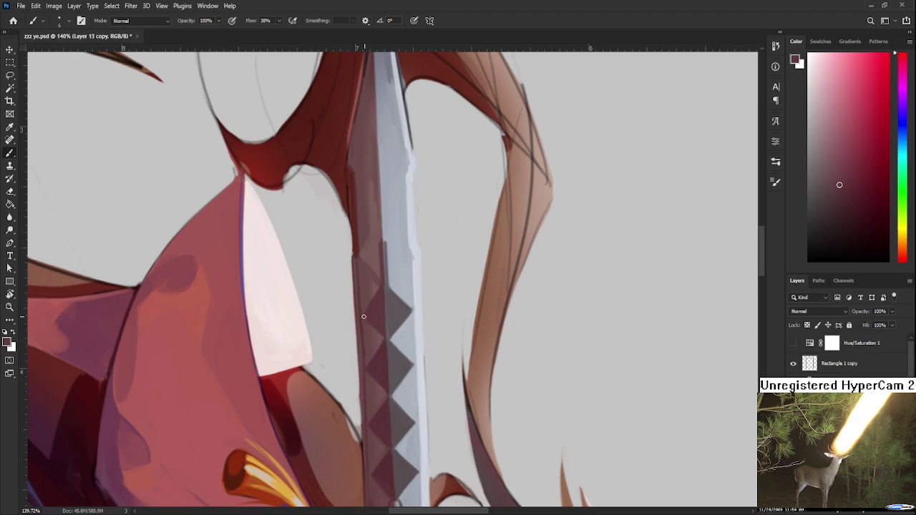
left_click(376, 323, "alt")
left_click(380, 300, "alt")
left_click(389, 315, "alt")
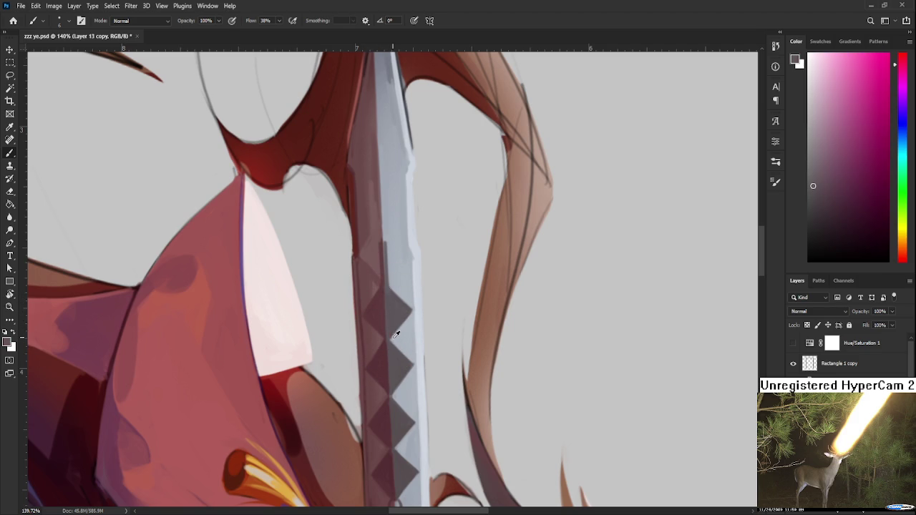
left_click(396, 333, "alt")
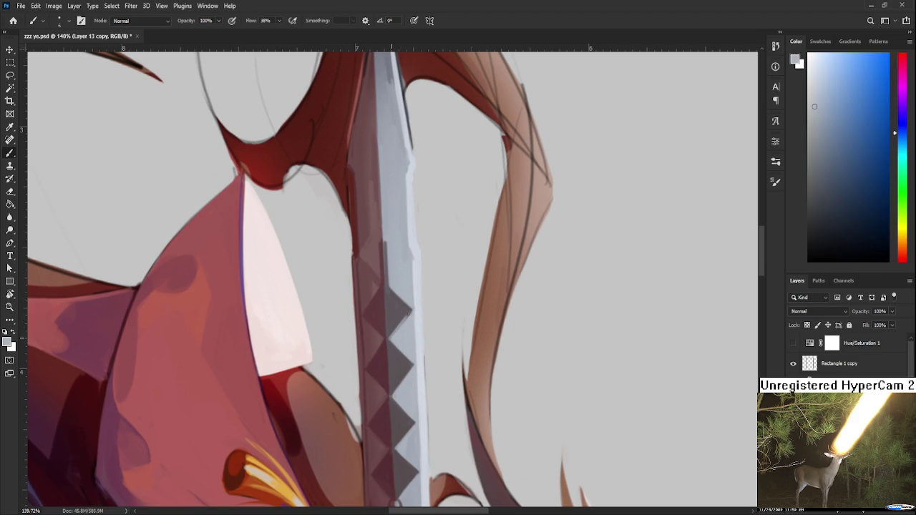
Step: Alternate dark mauve and a slightly lightened blue-grey on the edge near the tip
left_click(399, 323, "alt")
left_click(396, 322, "alt")
left_click(404, 327, "alt")
left_click(404, 319, "alt")
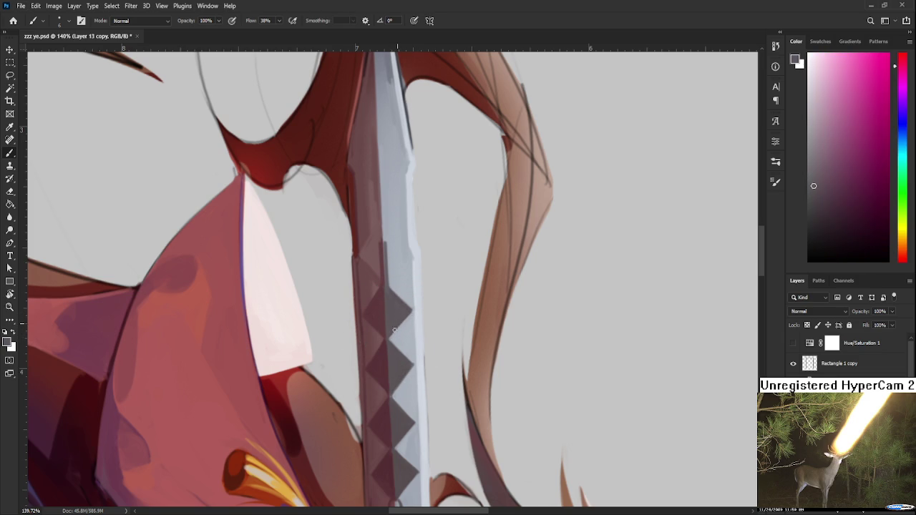
left_click(405, 317, "alt")
left_click(414, 312, "alt")
scroll(425, 300, "down", 6)
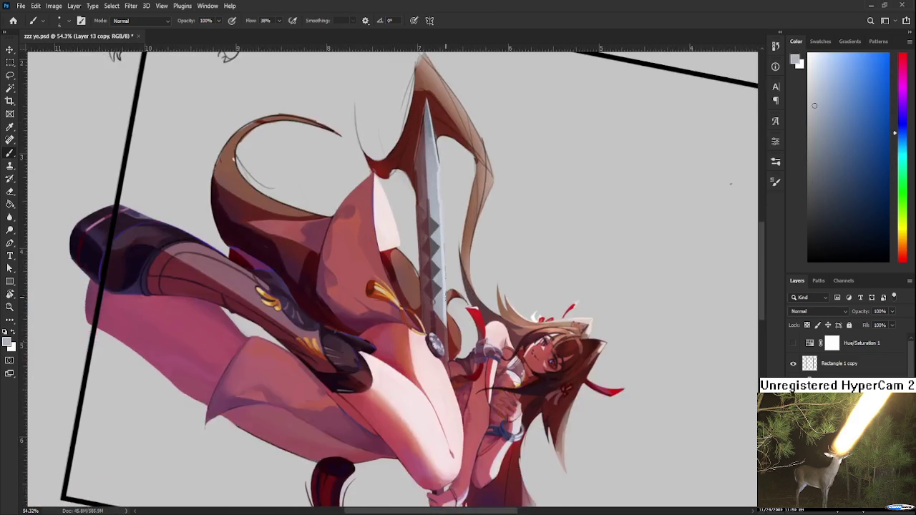
Step: Rotate the canvas so the sword lies horizontal, zoom in, and sample the blade's dark maroon near the hilt
key("r")
left_click_drag(444, 294, 506, 403)
scroll(506, 403, "up", 3)
scroll(505, 403, "up", 5)
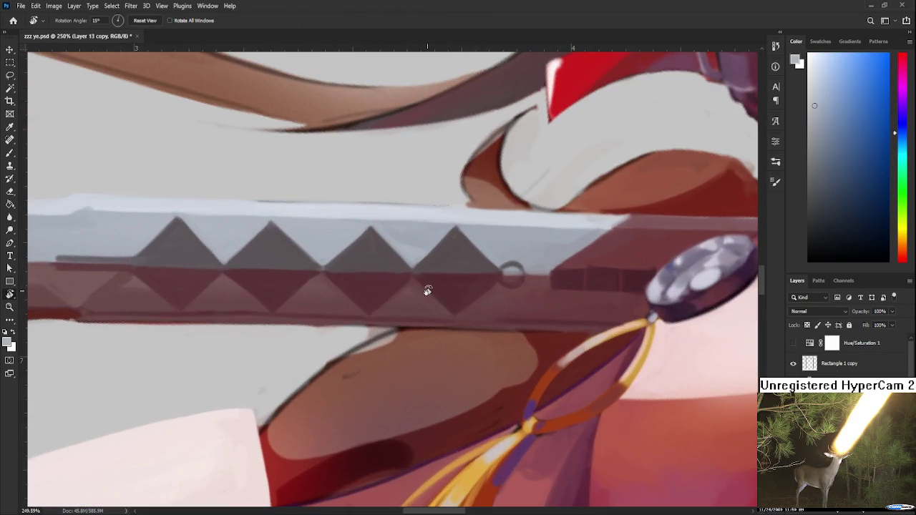
key("b")
left_click(375, 342, "alt")
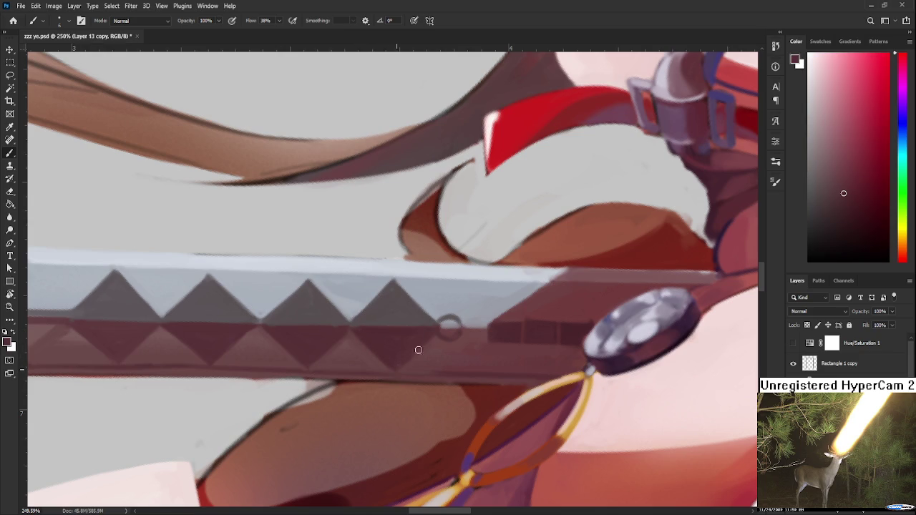
left_click(432, 332, "alt")
Step: Turn the sword back to vertical, zoom out, and reset the canvas rotation to 0° upright
key("r")
mouse_move(403, 352)
left_mouse_down()
mouse_move(434, 386)
mouse_move(399, 395)
left_mouse_up()
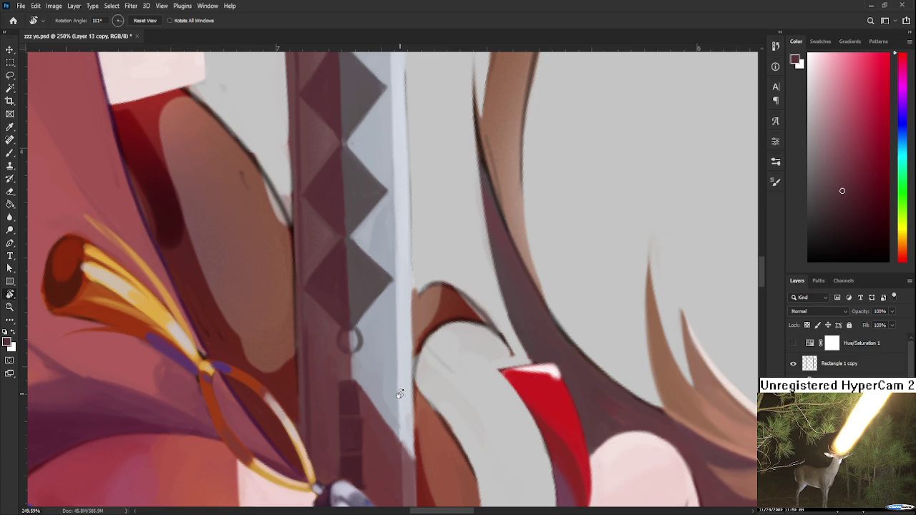
scroll(399, 396, "down", 10)
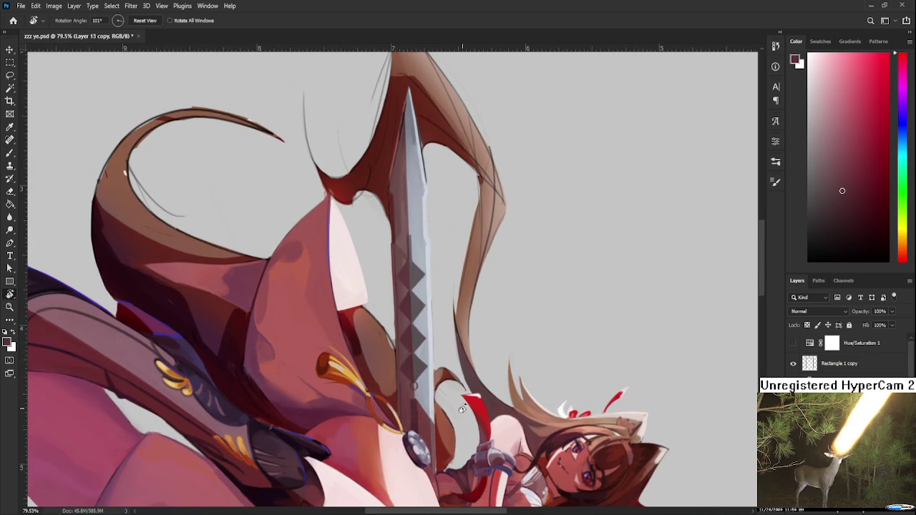
scroll(414, 372, "down", 3)
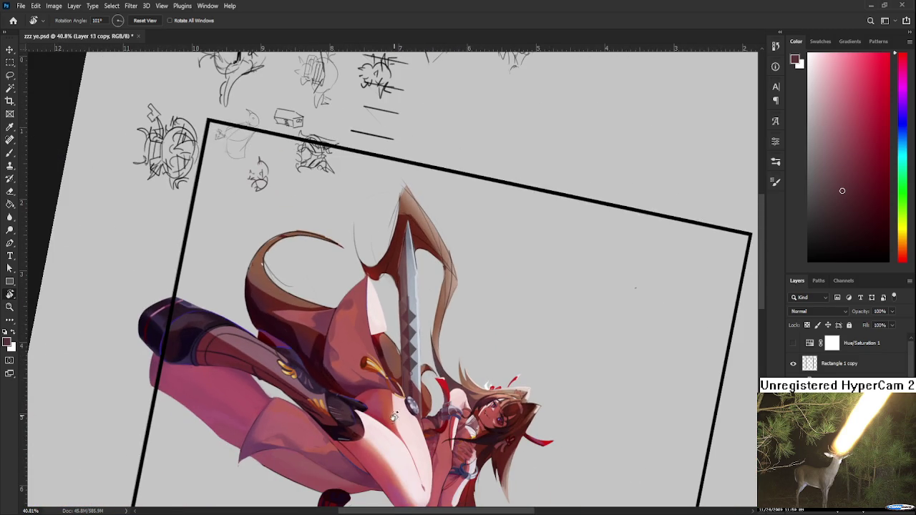
key("Escape")
Step: Apply a twirl distortion to the character artwork, then undo it
left_click_drag(465, 358, 455, 379)
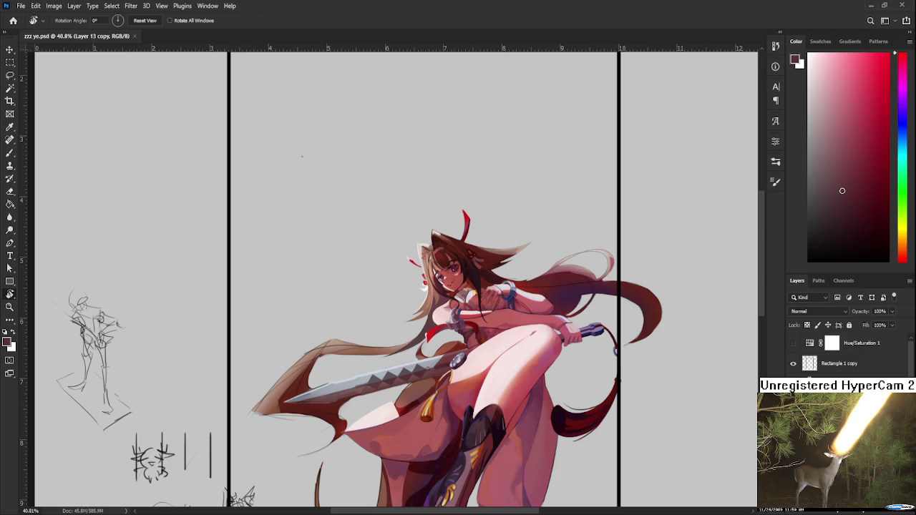
key("ctrl+alt+f")
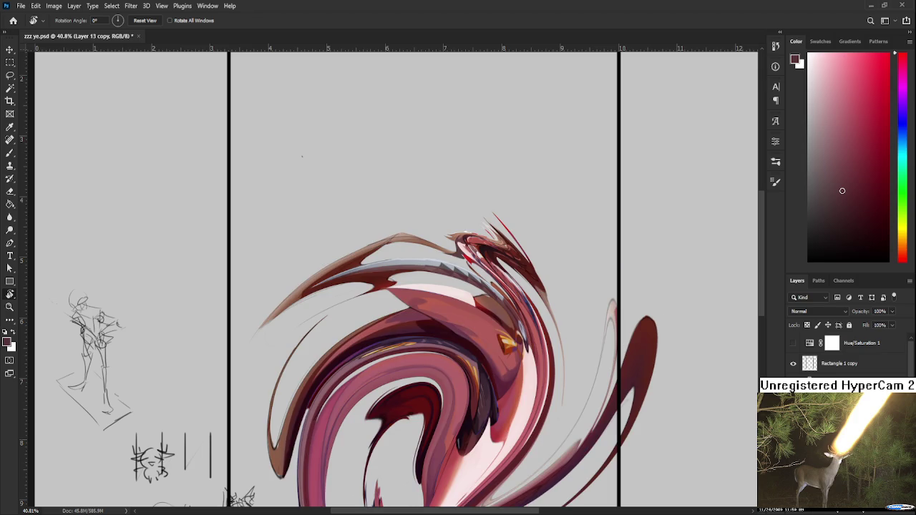
scroll(544, 467, "down", 3)
scroll(447, 312, "up", 3)
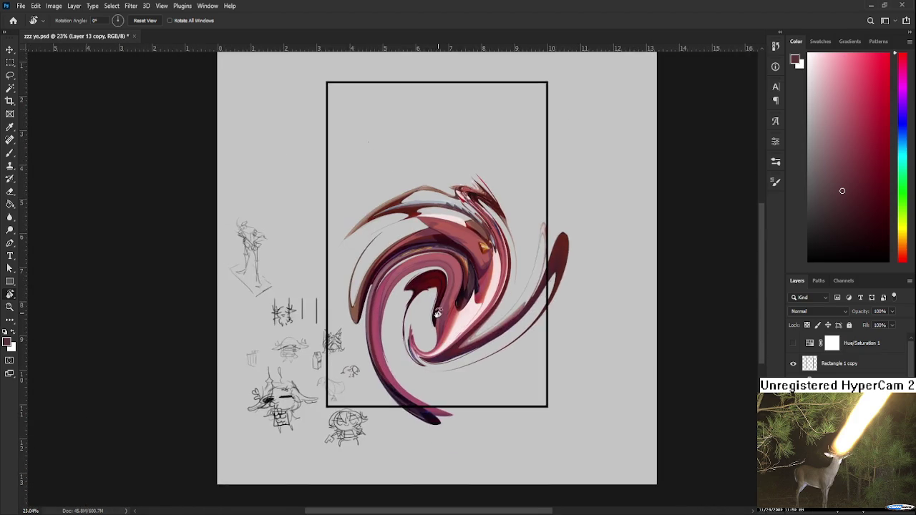
key("ctrl+z")
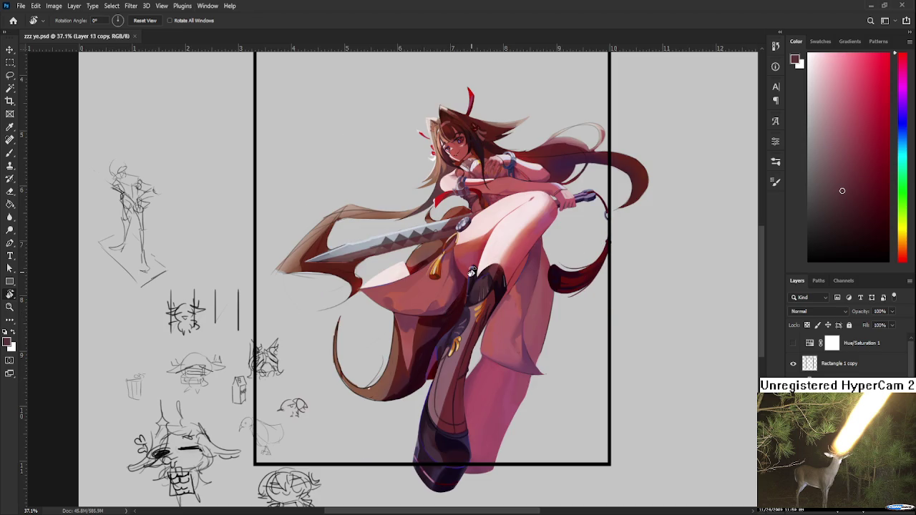
Step: Tilt, turn and zoom the view in close on the eye, face and hair
scroll(565, 445, "up", 3)
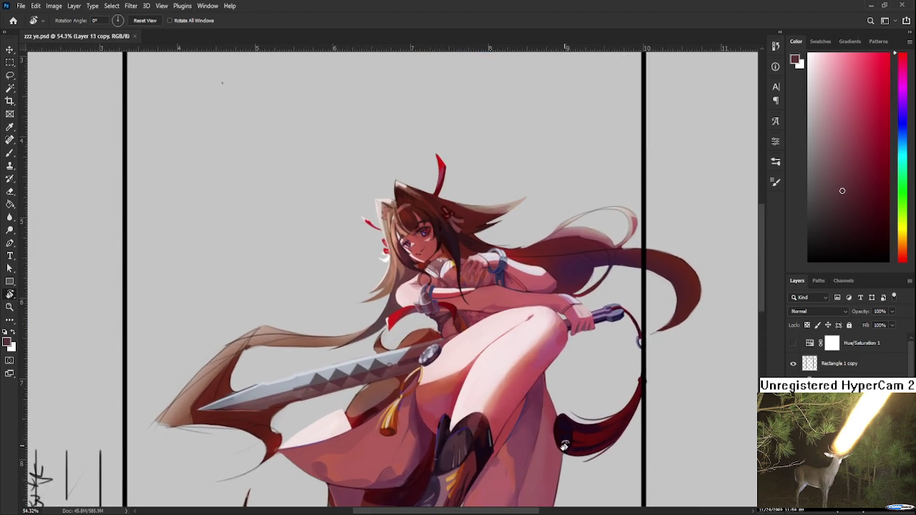
mouse_move(565, 445)
left_mouse_down()
mouse_move(501, 494)
mouse_move(558, 443)
mouse_move(570, 401)
left_mouse_up()
scroll(467, 263, "up", 5)
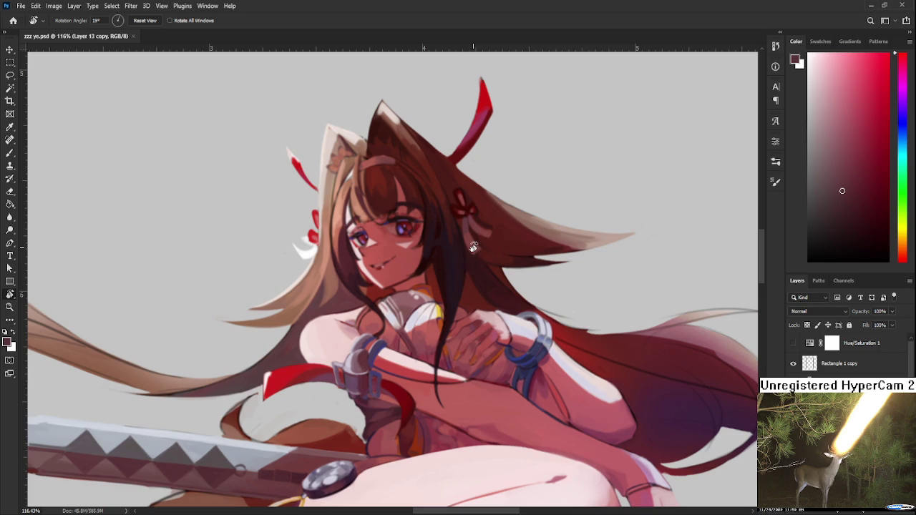
scroll(466, 260, "up", 1)
mouse_move(559, 301)
left_mouse_down()
mouse_move(534, 371)
mouse_move(465, 430)
mouse_move(429, 444)
left_mouse_up()
scroll(439, 254, "up", 6)
scroll(439, 254, "down", 8)
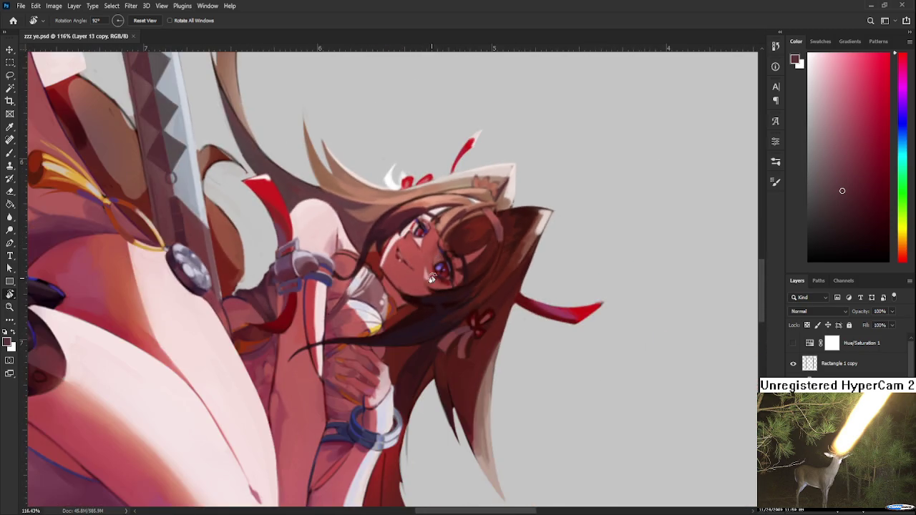
scroll(439, 199, "up", 5)
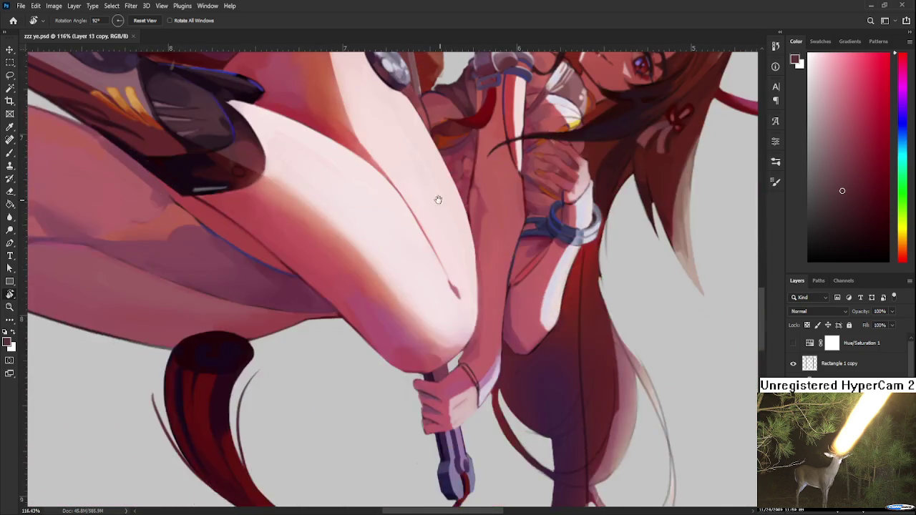
mouse_move(438, 200)
left_mouse_down()
mouse_move(420, 405)
mouse_move(358, 379)
mouse_move(351, 344)
mouse_move(366, 316)
mouse_move(430, 372)
mouse_move(501, 380)
mouse_move(542, 368)
mouse_move(486, 383)
left_mouse_up()
scroll(366, 316, "down", 6)
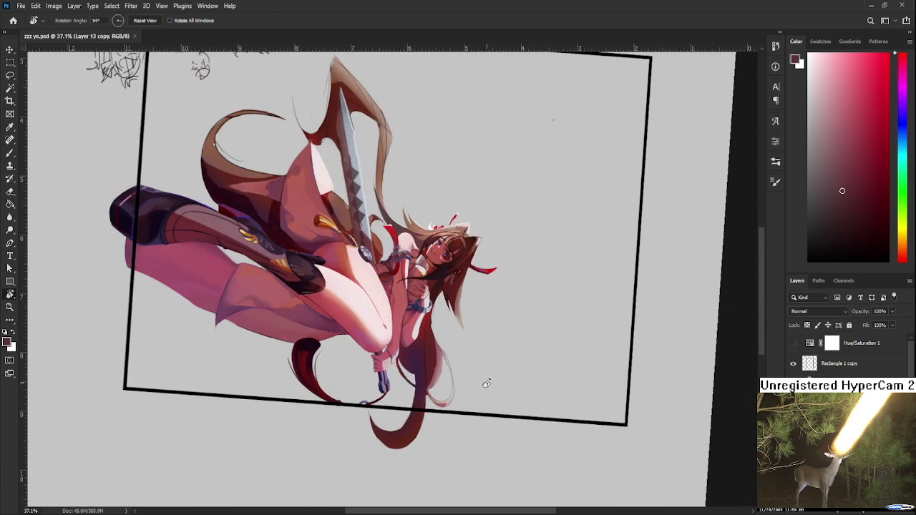
scroll(418, 223, "up", 5)
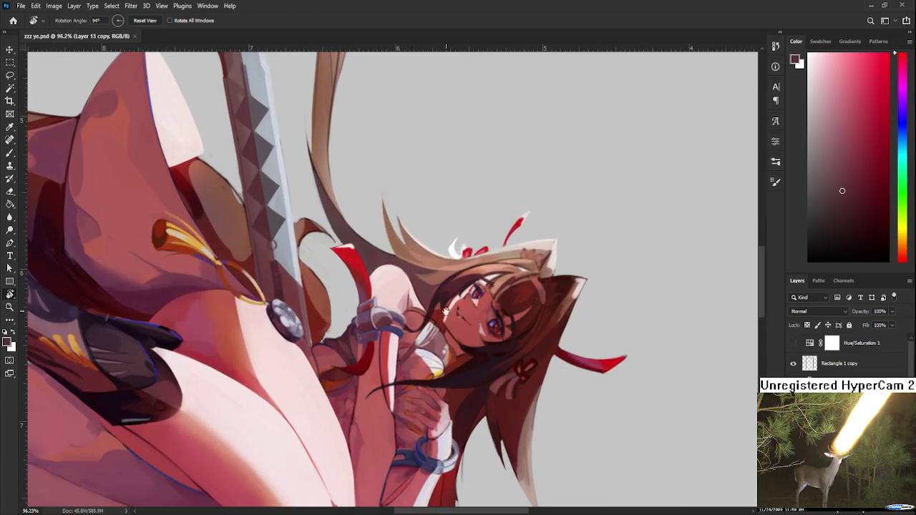
scroll(380, 260, "up", 4)
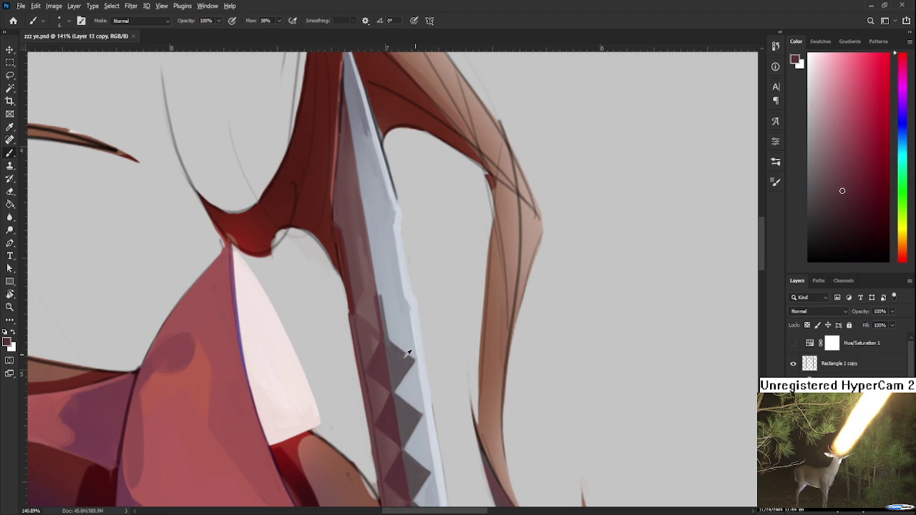
Step: Sample the blade colour, paint a small touch-up stroke, then free-transform Layer 13 copy
left_click(380, 371, "alt")
left_click_drag(379, 386, 373, 381)
scroll(389, 398, "down", 8)
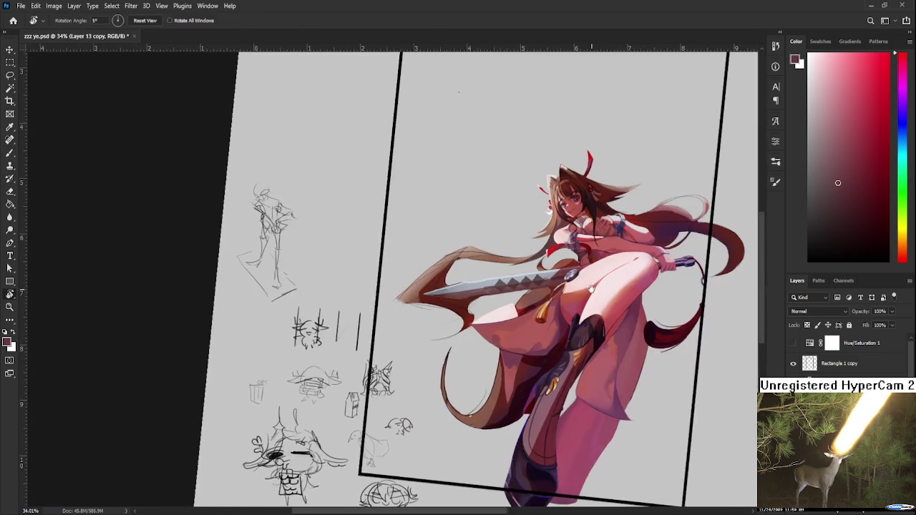
left_click_drag(591, 287, 467, 284)
key("ctrl+t")
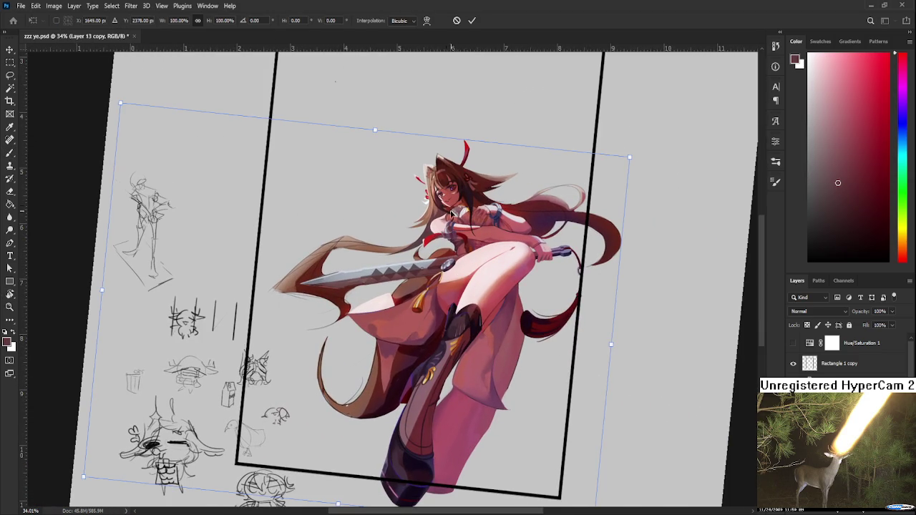
Step: Warp the figure, bending its top left and lower body right, then cancel the warp
left_click(426, 20)
left_click_drag(411, 215, 444, 240)
mouse_move(414, 157)
left_mouse_down()
mouse_move(332, 168)
mouse_move(323, 188)
mouse_move(293, 191)
left_mouse_up()
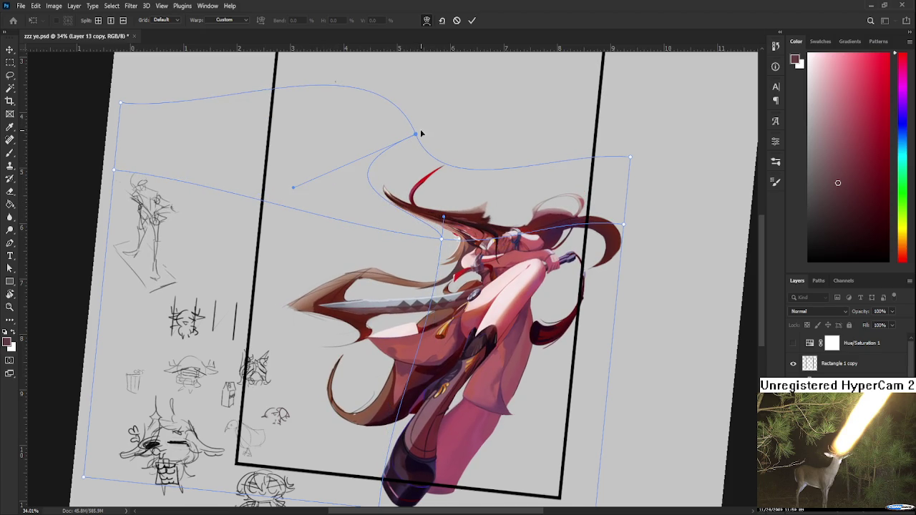
left_click_drag(419, 357, 500, 355)
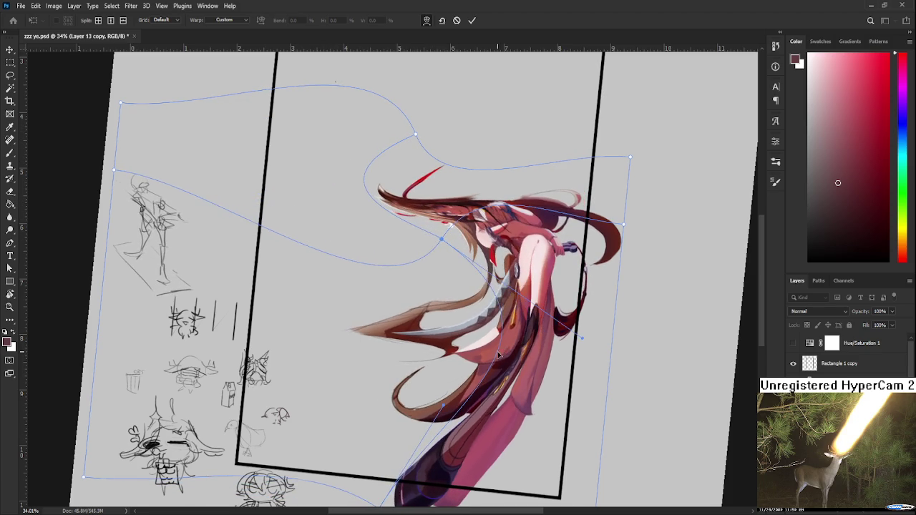
key("Escape")
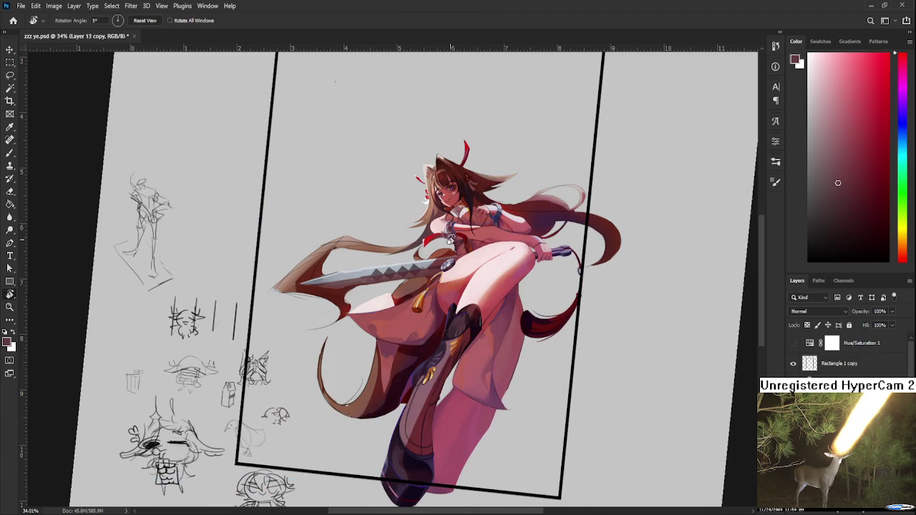
Step: Rotate the canvas to about 101° so the sword points up, pan to the tip, and zoom to 172%
key("r")
scroll(451, 240, "up", 2)
scroll(450, 240, "up", 2)
mouse_move(451, 240)
left_mouse_down()
mouse_move(453, 315)
mouse_move(425, 341)
left_mouse_up()
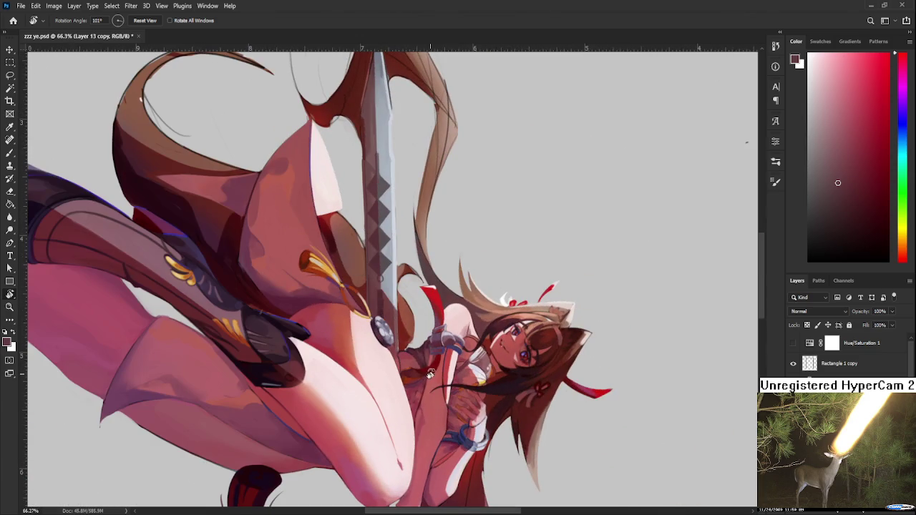
left_click_drag(325, 247, 337, 346)
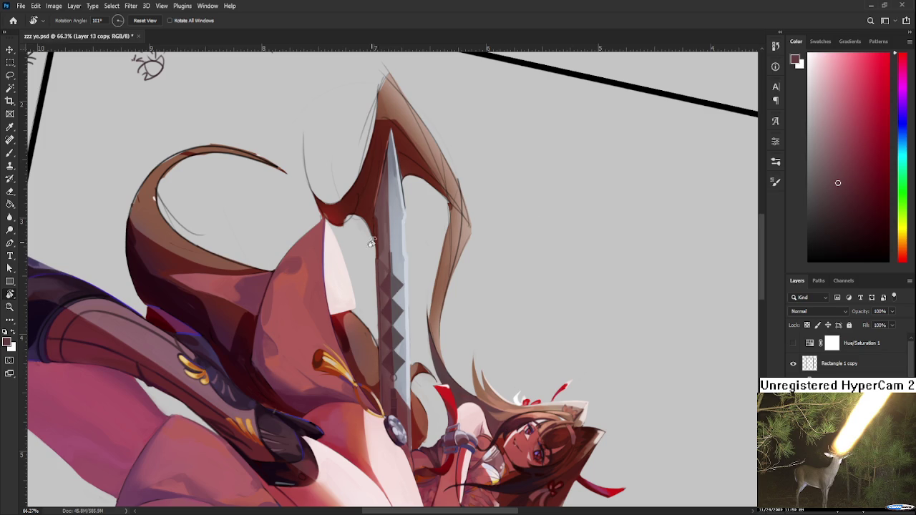
scroll(432, 313, "up", 5)
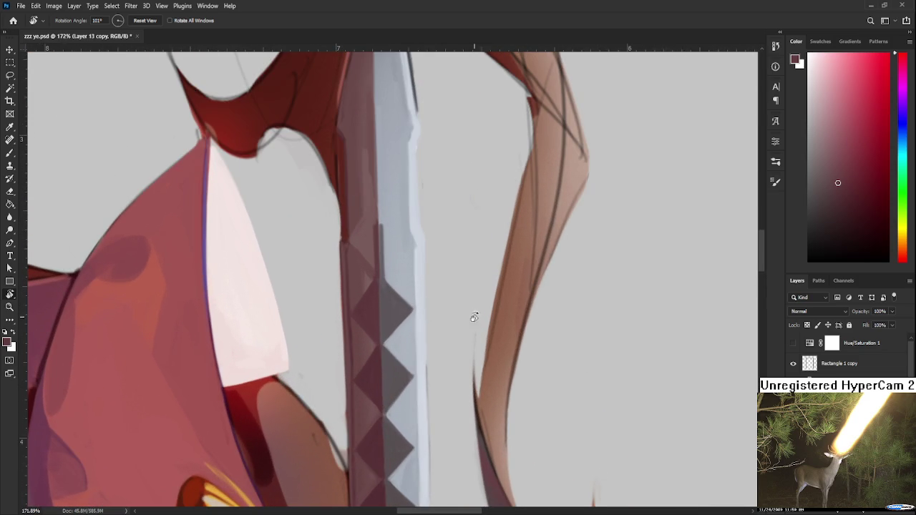
Step: Switch to the Brush and sample dark grey, light blue-grey and dark pinkish grey from the upper blade
key("b")
left_click(383, 297, "alt")
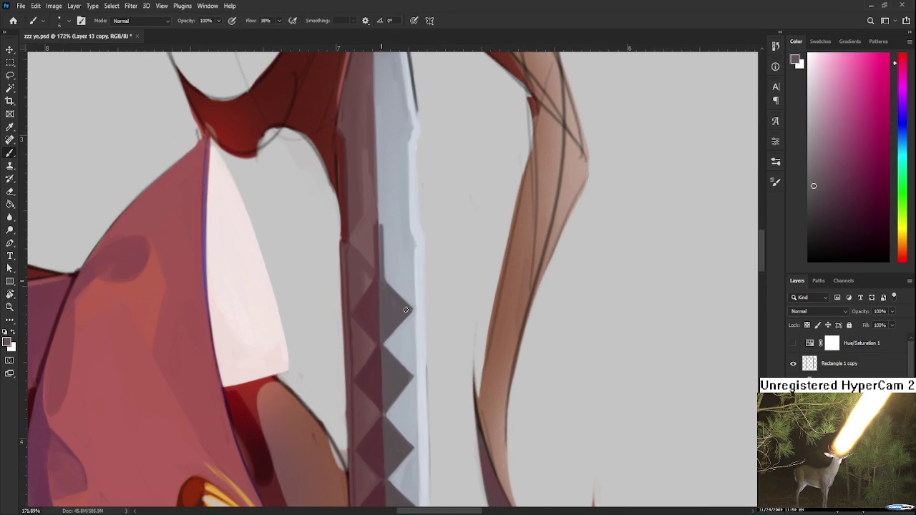
left_click(402, 295, "alt")
left_click(392, 299, "alt")
left_click(405, 299, "alt")
left_click(390, 301, "alt")
left_click(416, 300, "alt")
left_click(411, 306, "alt")
left_click(413, 303, "alt")
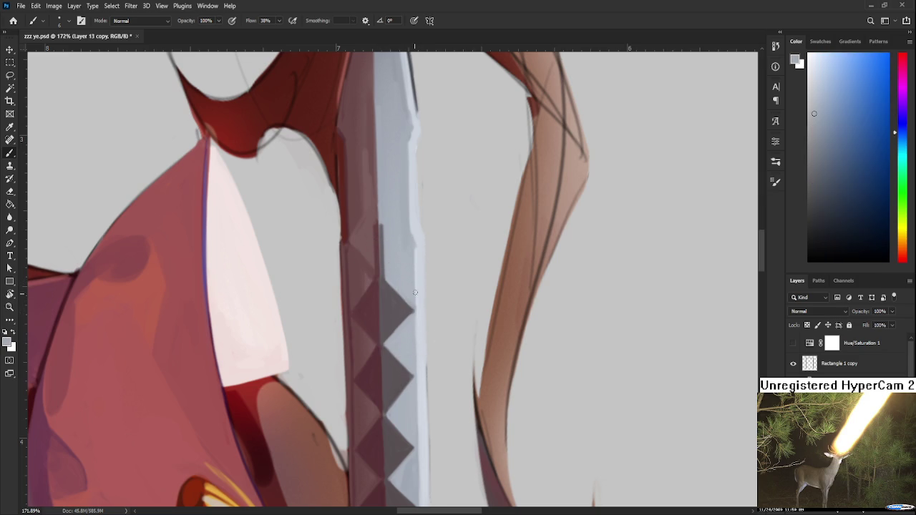
scroll(373, 240, "up", 3)
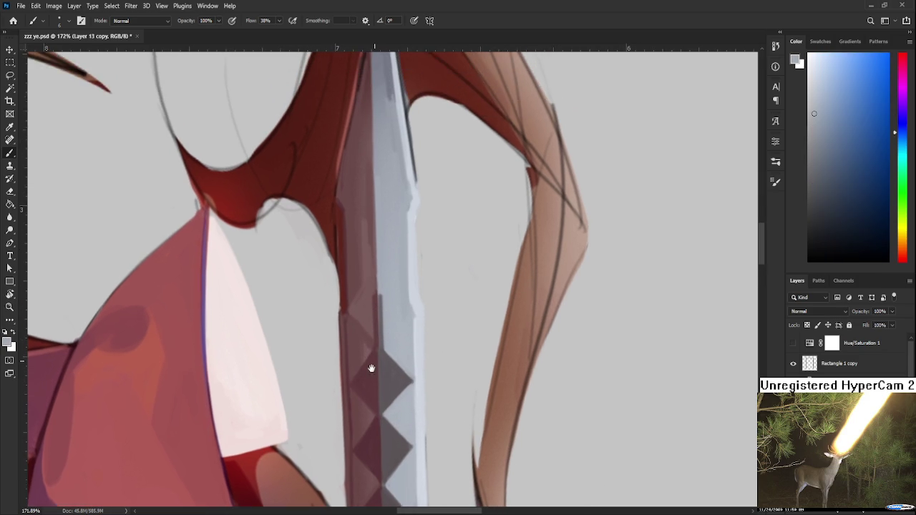
Step: Enlarge the brush and resample reds and blade tones along the left edge, ending on pale blue-grey
left_click(363, 326, "alt")
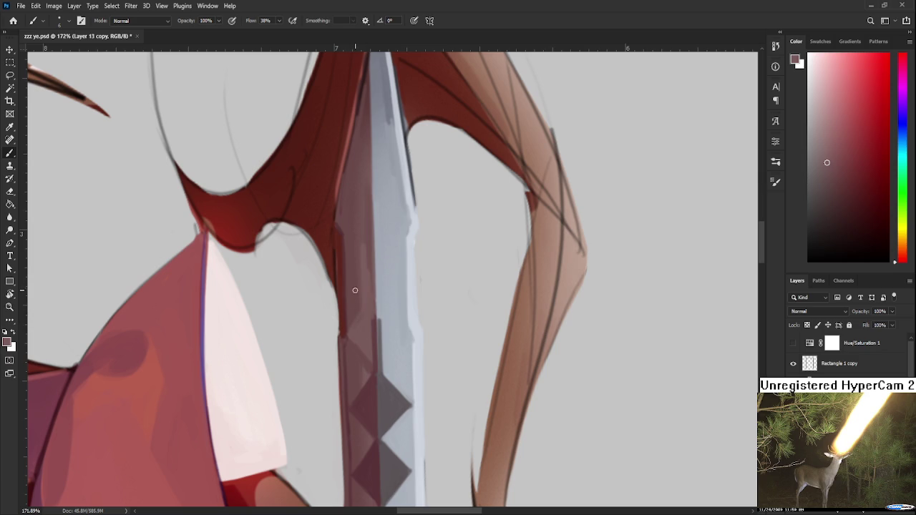
key("bracketright")
key("bracketright")
left_click(341, 354, "alt")
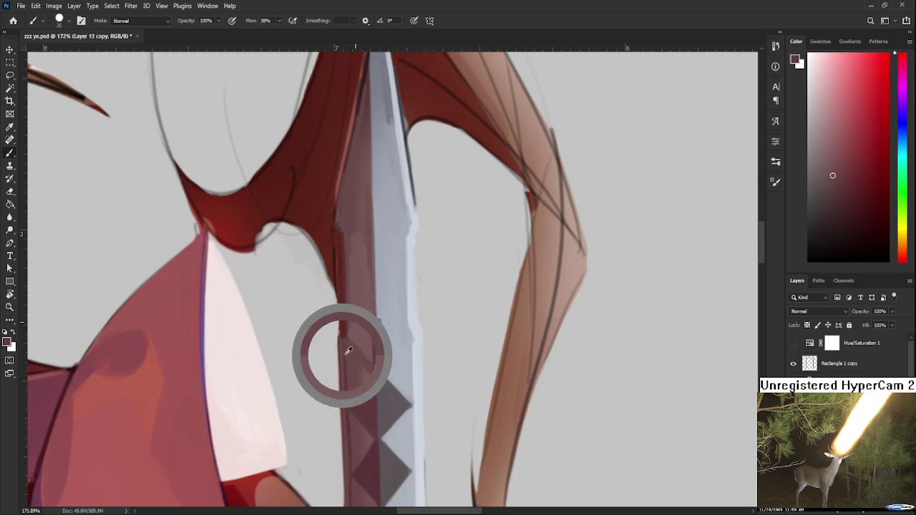
left_click(363, 358, "alt")
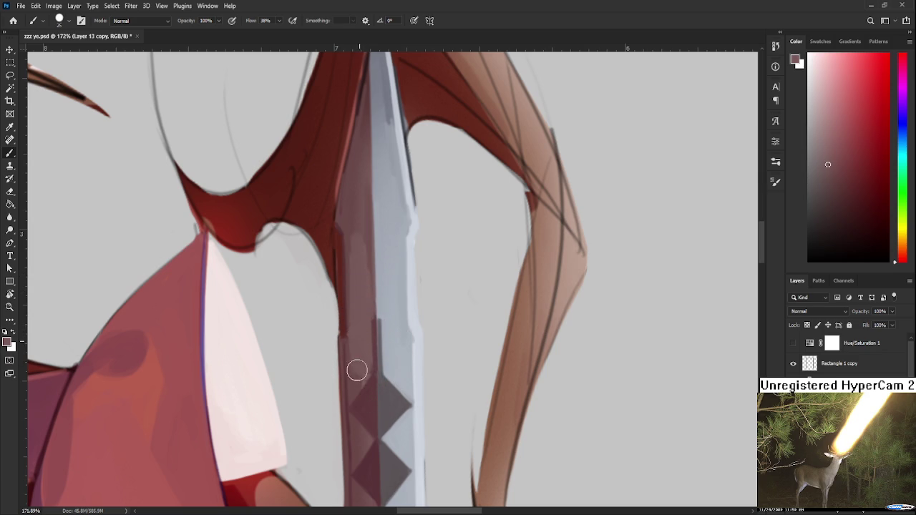
left_click(356, 388, "alt")
scroll(362, 352, "up", 2)
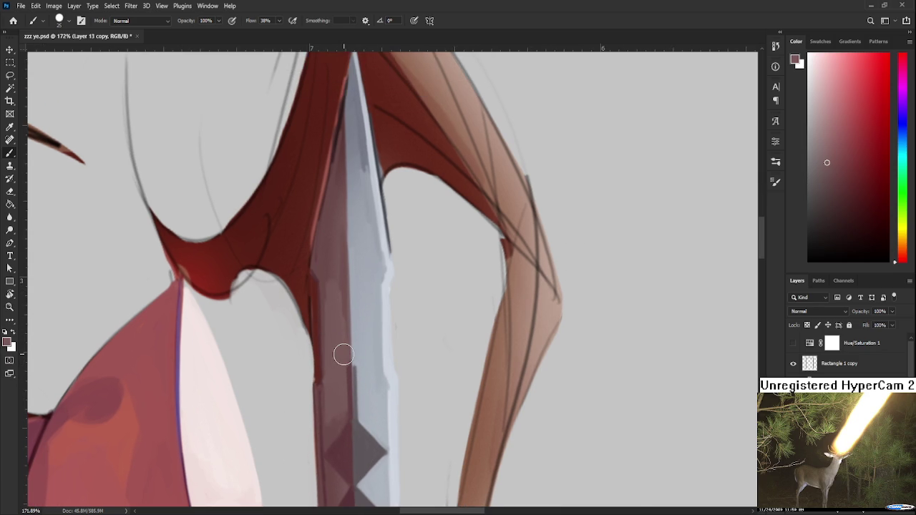
scroll(343, 354, "down", 5)
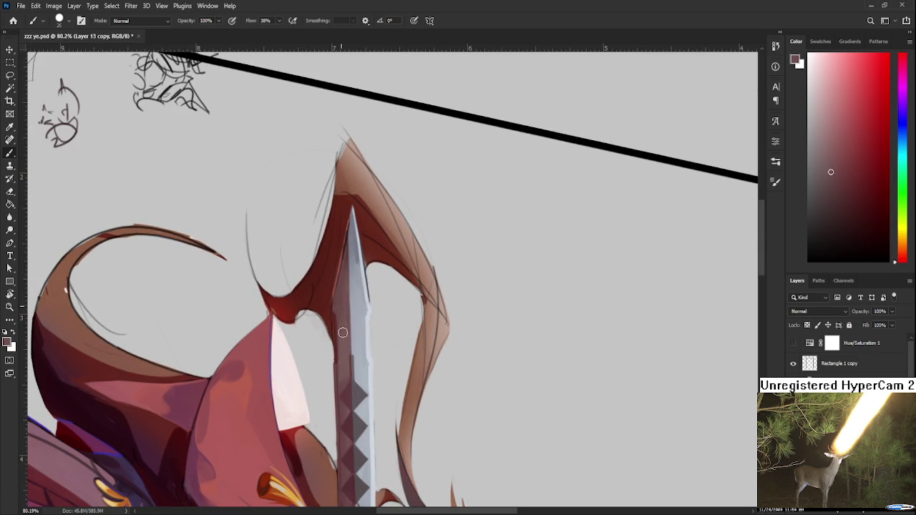
left_click(345, 350, "alt")
left_click(348, 307, "alt")
Step: Sample grey-blue and a darker blade tone while framing the sword tip's right edge
scroll(358, 303, "up", 2)
left_click(359, 326, "alt")
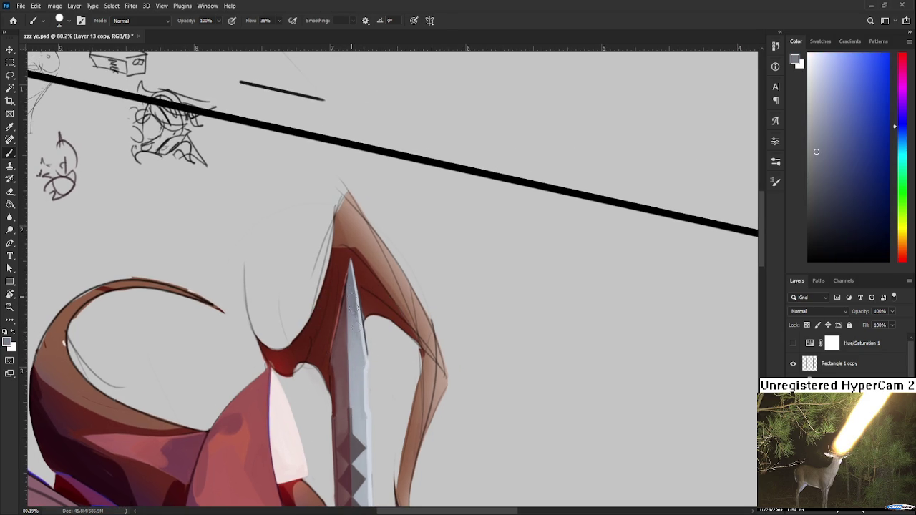
left_click(356, 341, "alt")
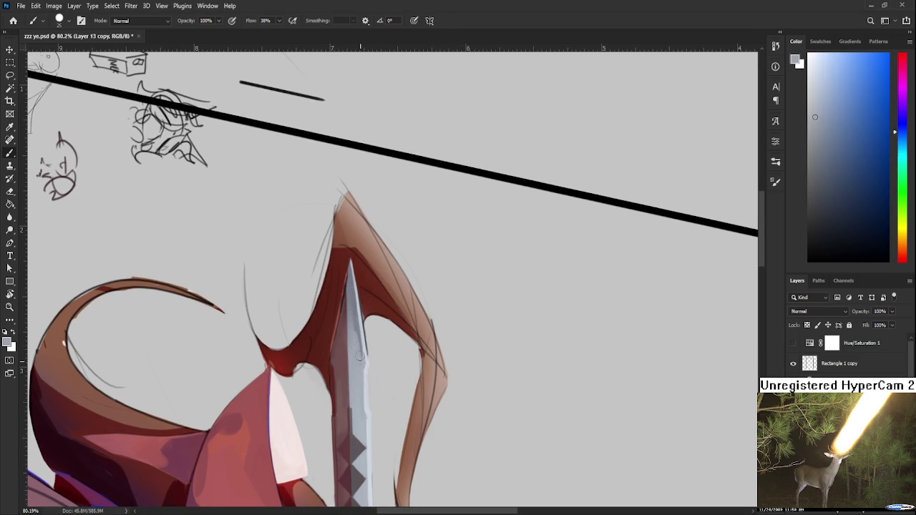
left_click(362, 346, "alt")
left_click_drag(363, 349, 389, 281)
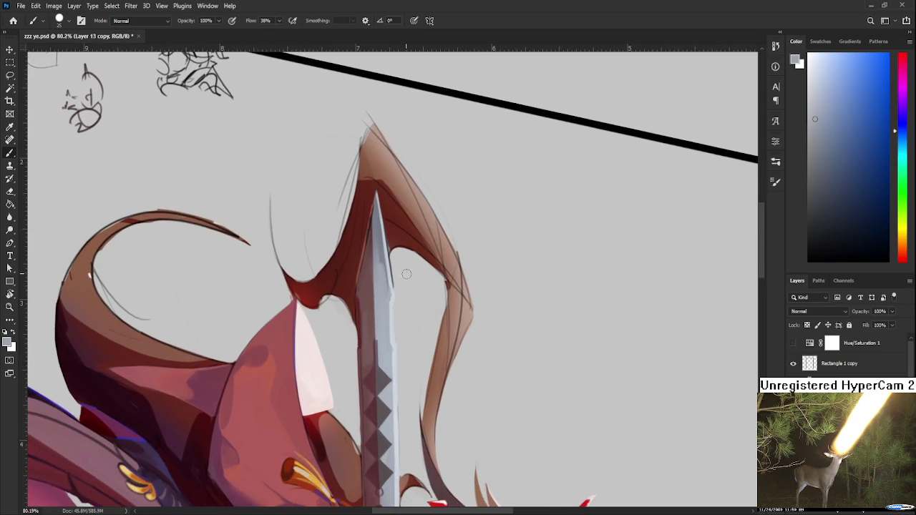
left_click(383, 261, "alt")
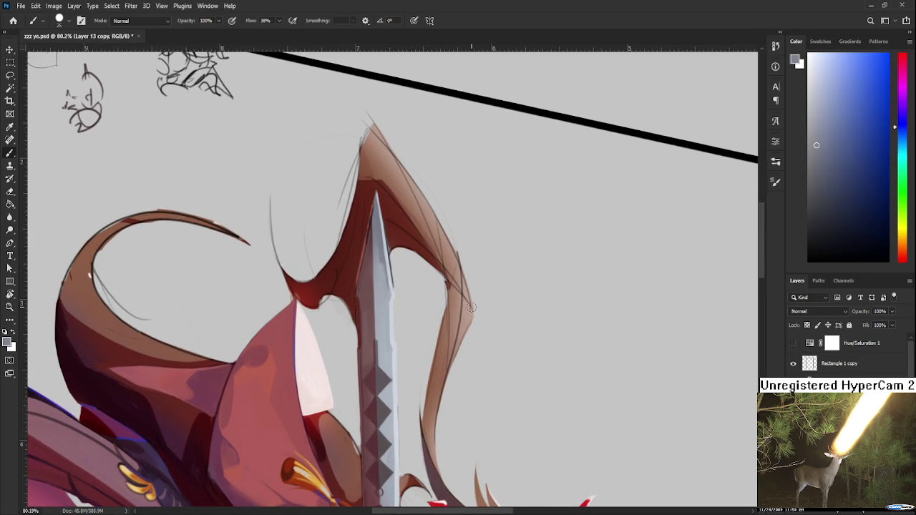
scroll(471, 308, "down", 1)
scroll(471, 308, "up", 5)
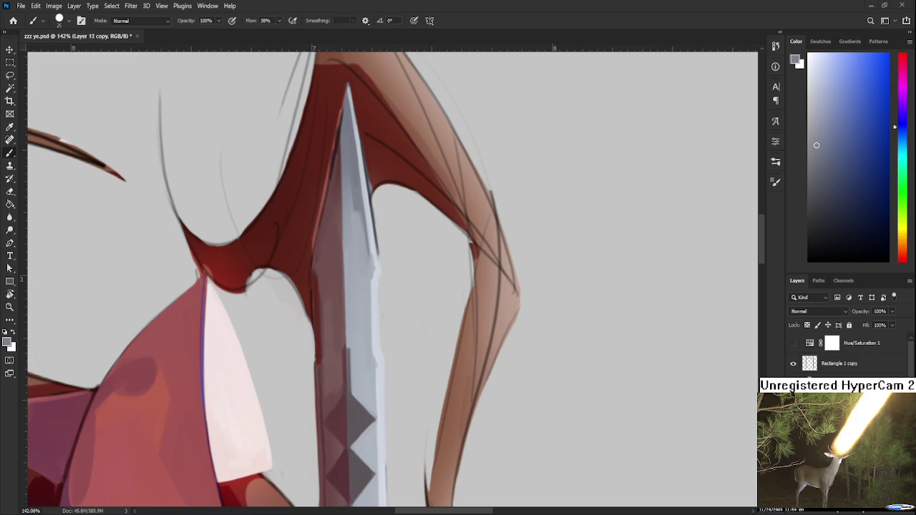
scroll(405, 429, "up", 4)
Step: Pick the sword's dark red, shrink the brush, and dab three dark notches on the lower blade edge
scroll(430, 322, "down", 3)
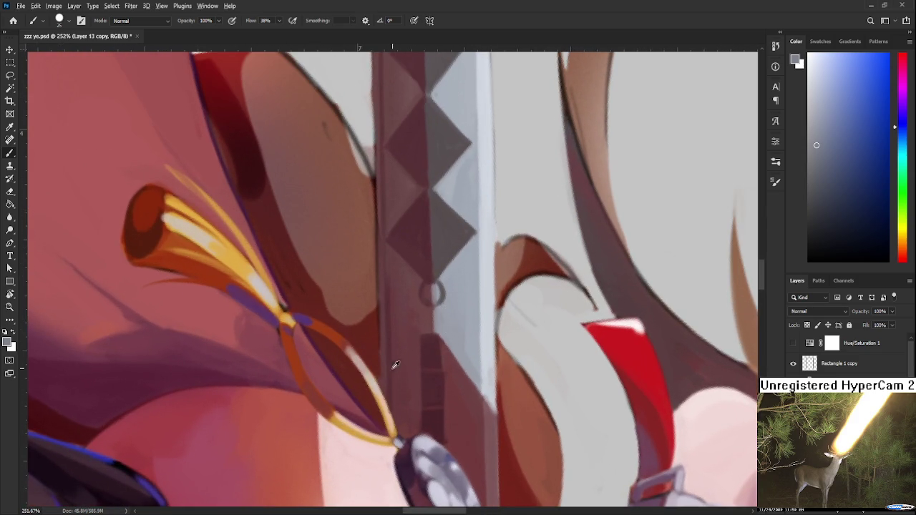
left_click(419, 365, "alt")
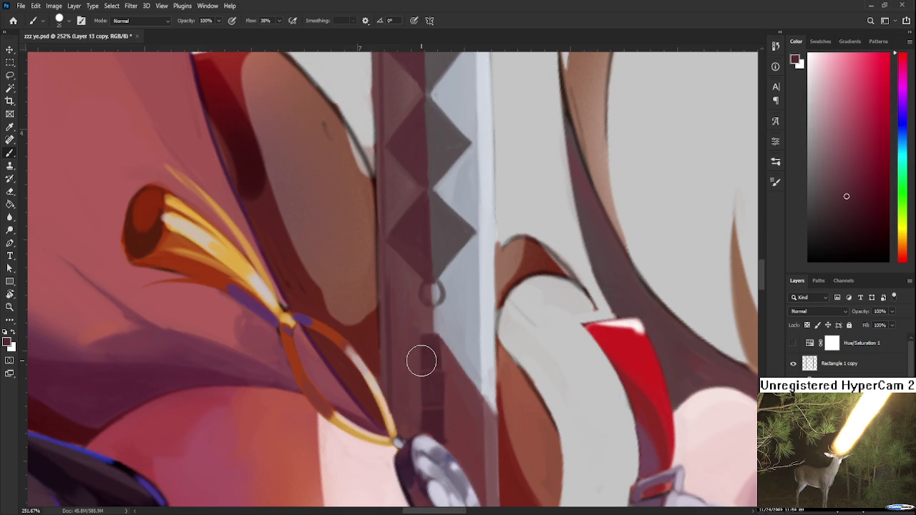
key("bracketleft")
key("bracketleft")
key("bracketleft")
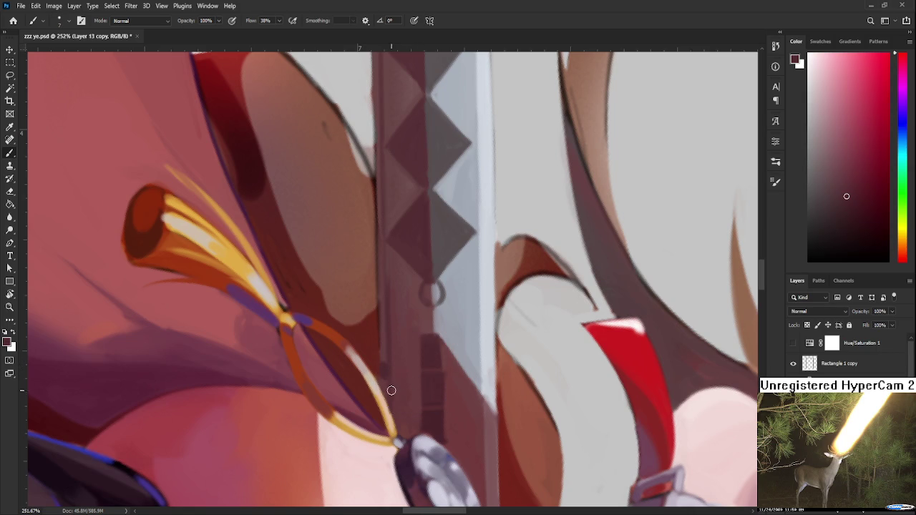
left_click_drag(495, 411, 469, 355)
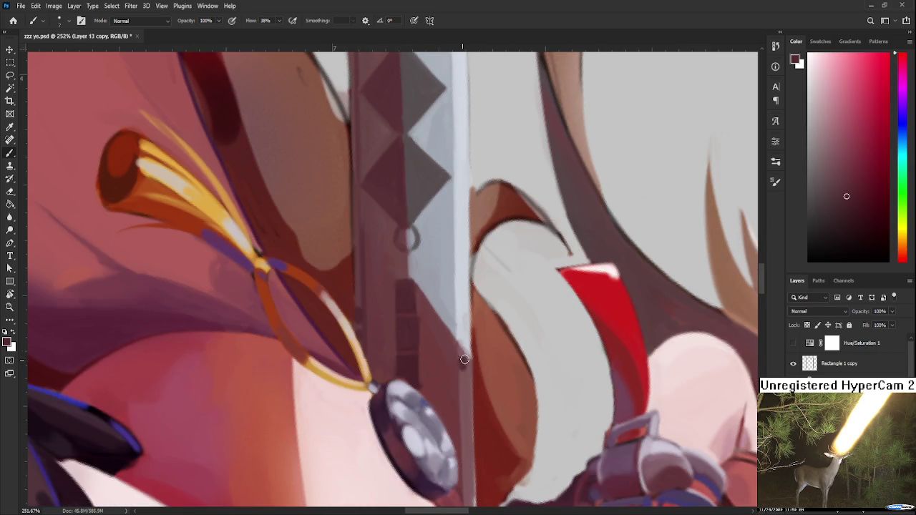
left_click(465, 364)
left_click(465, 385)
left_click(465, 393)
scroll(466, 400, "up", 3)
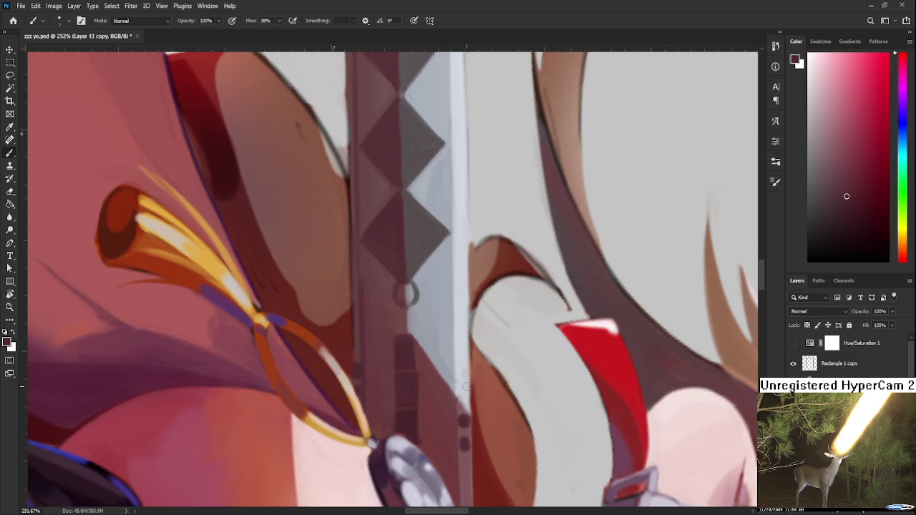
Step: Cover a dark dab with blade blue-grey, add a small light dab, and sample lighter greys
left_click(466, 379, "alt")
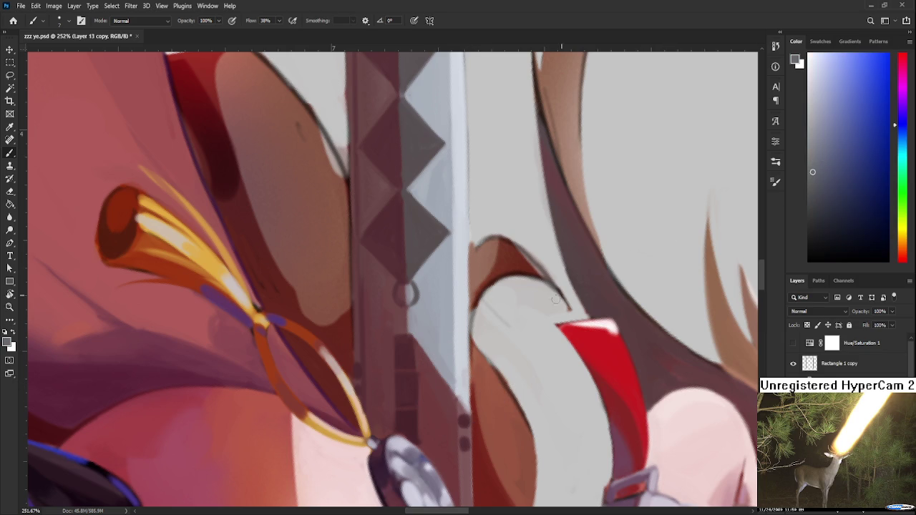
left_click(462, 385)
left_click(464, 387)
left_click(464, 366, "alt")
left_click(465, 361, "alt")
left_click(467, 358, "alt")
Step: Sample maroon and lighter shades further down the sword edge, staying on the Brush
left_click(460, 422, "alt")
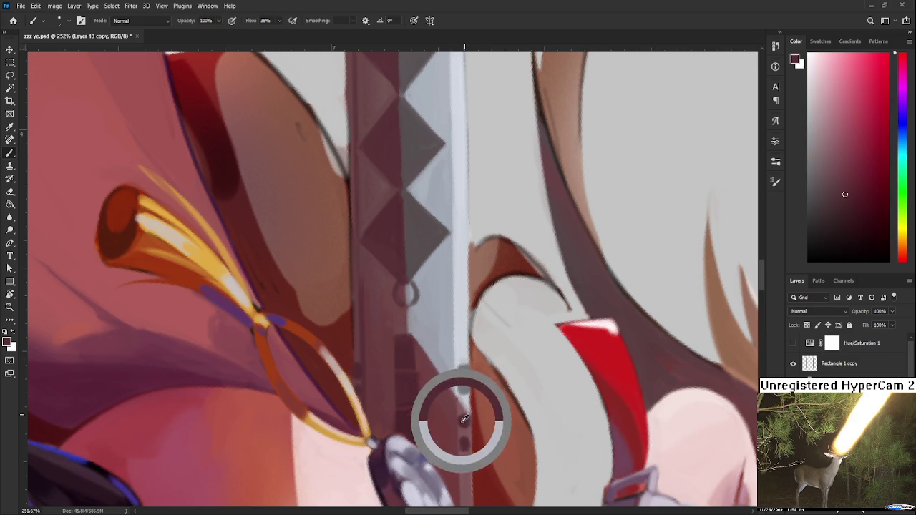
left_click(464, 428, "alt")
left_click(466, 433, "alt")
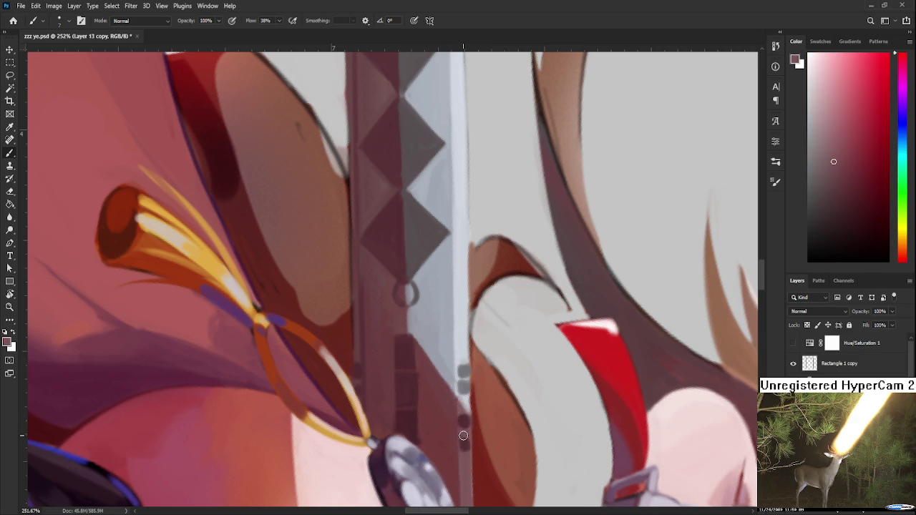
left_click(468, 438, "alt")
left_click(465, 455, "alt")
left_click(468, 444, "alt")
left_click(465, 432, "alt")
left_click(464, 423, "alt")
left_click(460, 423, "alt")
key("p")
key("b")
scroll(453, 394, "down", 3)
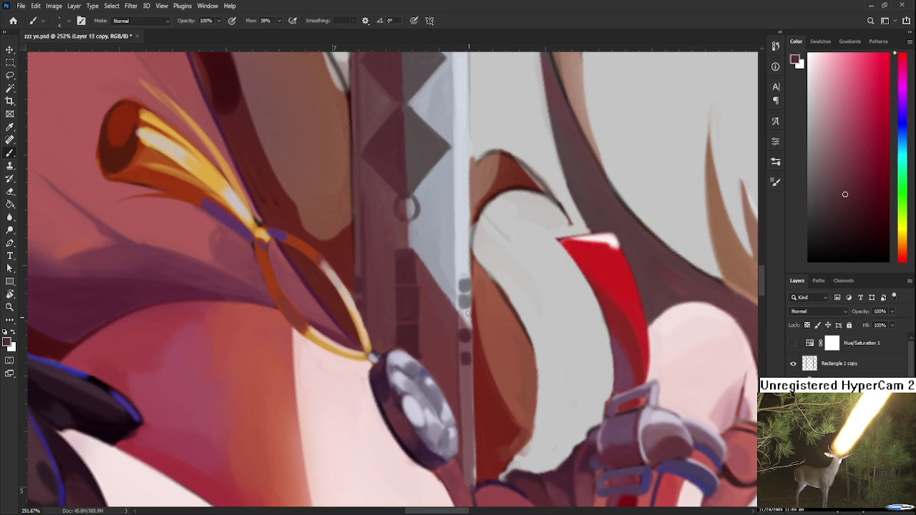
Step: Paint a thin dark line along the blade's right edge and compare it with undo/redo
left_click_drag(471, 314, 473, 448)
key("ctrl+z")
key("ctrl+shift+z")
key("ctrl+z")
key("ctrl+shift+z")
Step: Sample lighter tones, a darker red and light grey around the lower blade and hilt
left_click(463, 422, "alt")
left_click(461, 476, "alt")
left_click(486, 463, "alt")
mouse_move(480, 426)
left_mouse_down()
mouse_move(473, 363)
mouse_move(469, 422)
left_mouse_up()
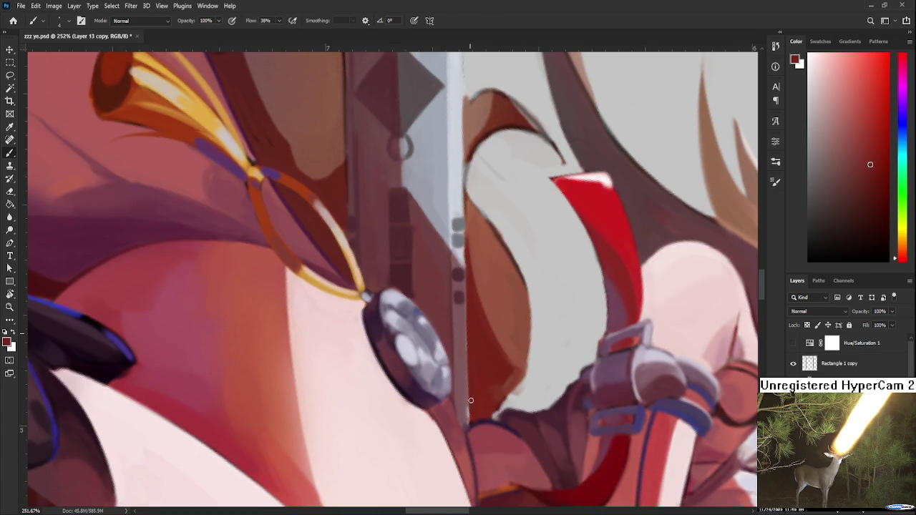
scroll(470, 322, "up", 5)
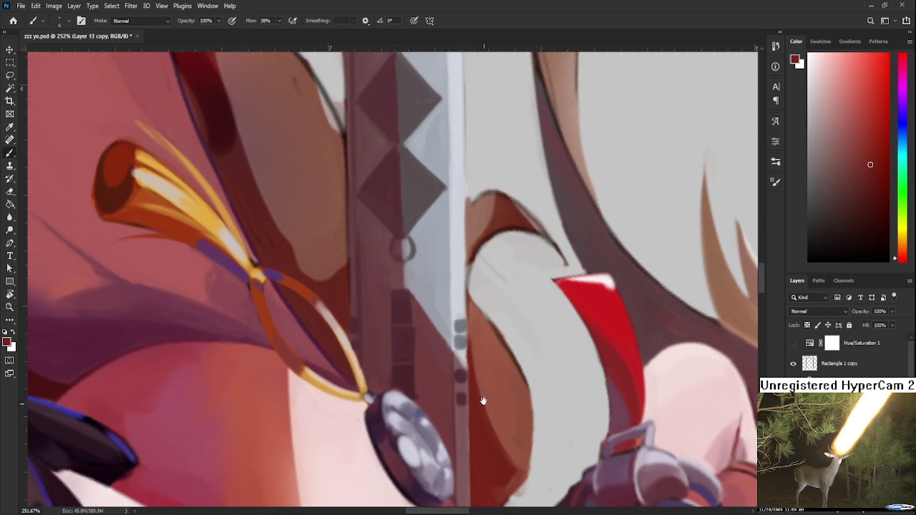
left_click(470, 387, "alt")
left_click(462, 380, "alt")
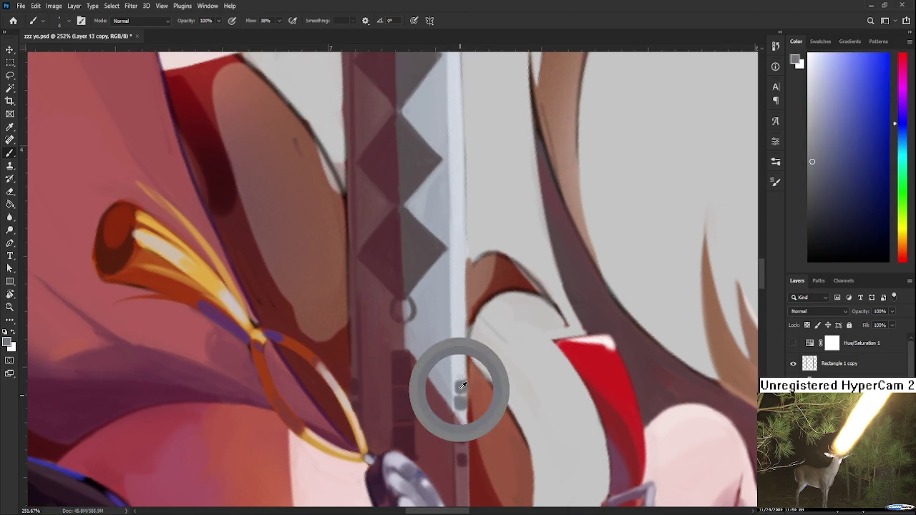
left_click(465, 373, "alt")
Step: Paint a short grey stroke on the blade edge and zoom to 129%
left_click_drag(465, 372, 469, 412)
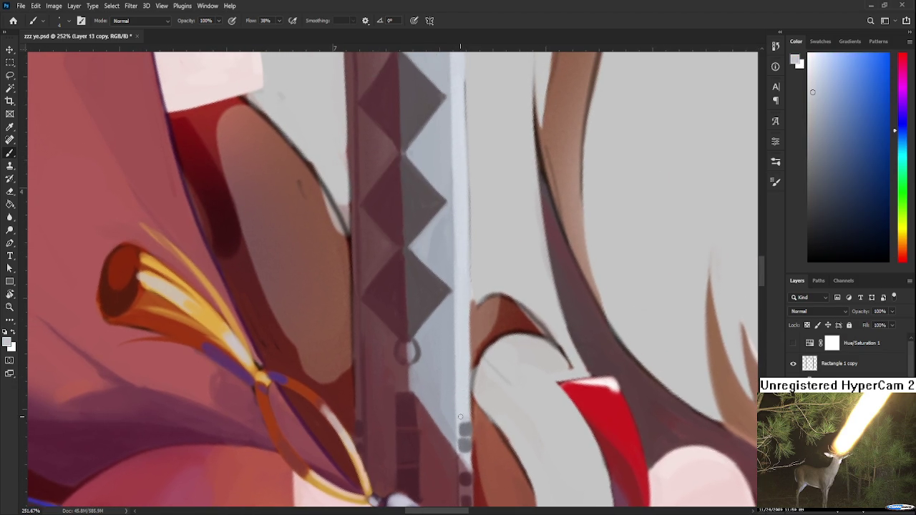
left_click(469, 419, "alt")
left_click_drag(460, 372, 468, 408)
left_click_drag(463, 326, 476, 327)
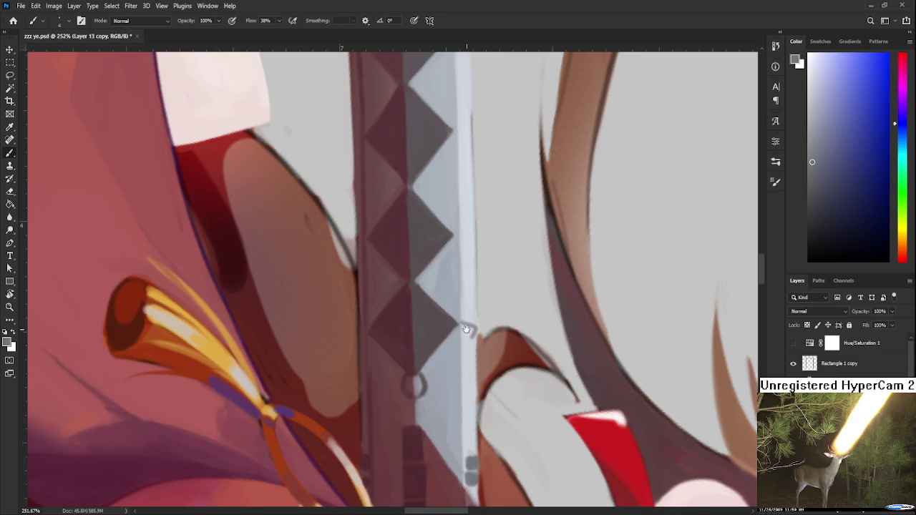
scroll(493, 307, "down", 5)
scroll(498, 296, "up", 3)
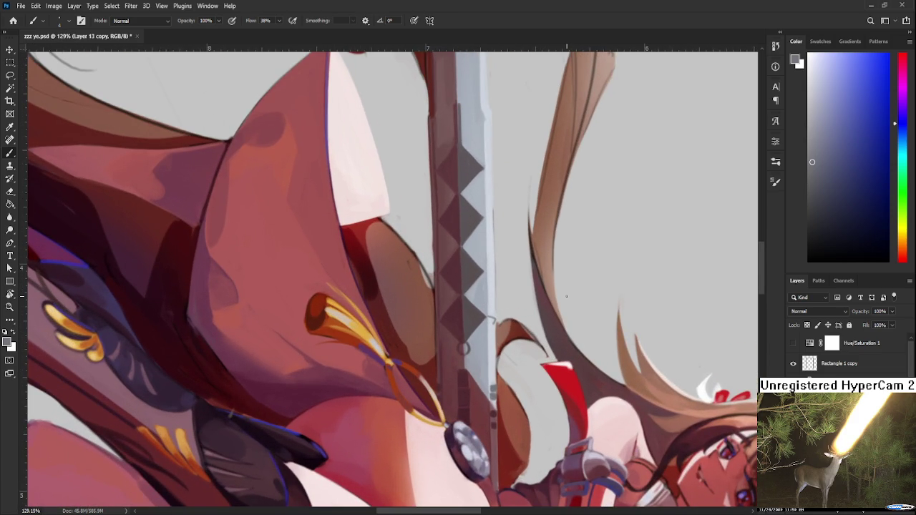
Step: Frame the upper blade, sampling dark red, dark grey, then pale blue-grey from the sword edge
left_click_drag(496, 308, 463, 352)
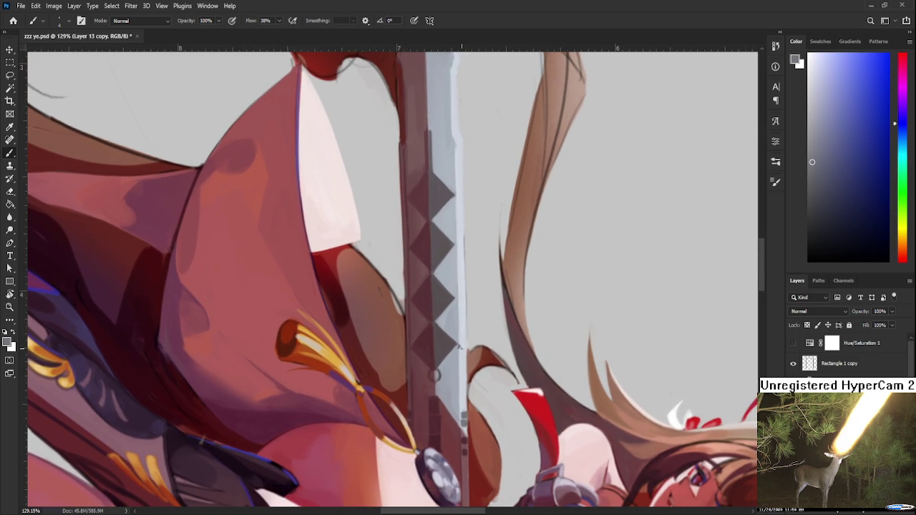
mouse_move(470, 333)
left_mouse_down()
mouse_move(512, 315)
mouse_move(454, 366)
left_mouse_up()
left_click(452, 332, "alt")
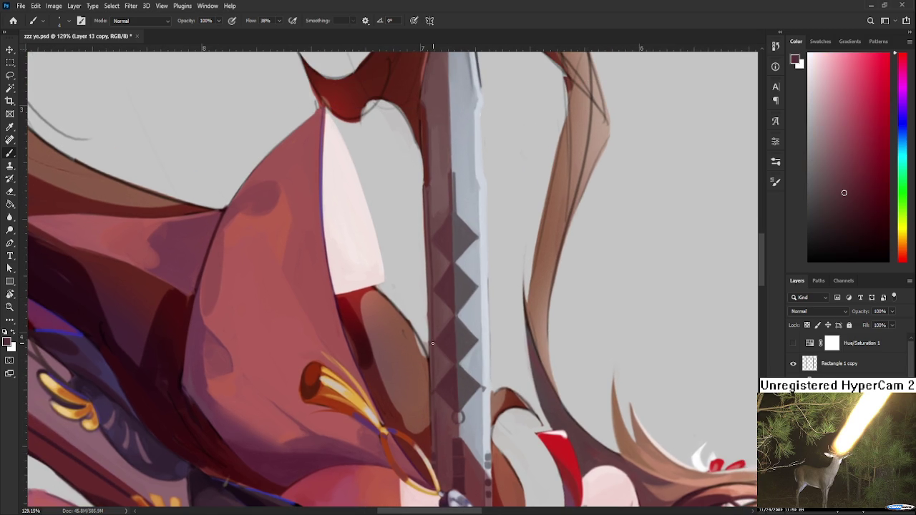
scroll(434, 342, "up", 2)
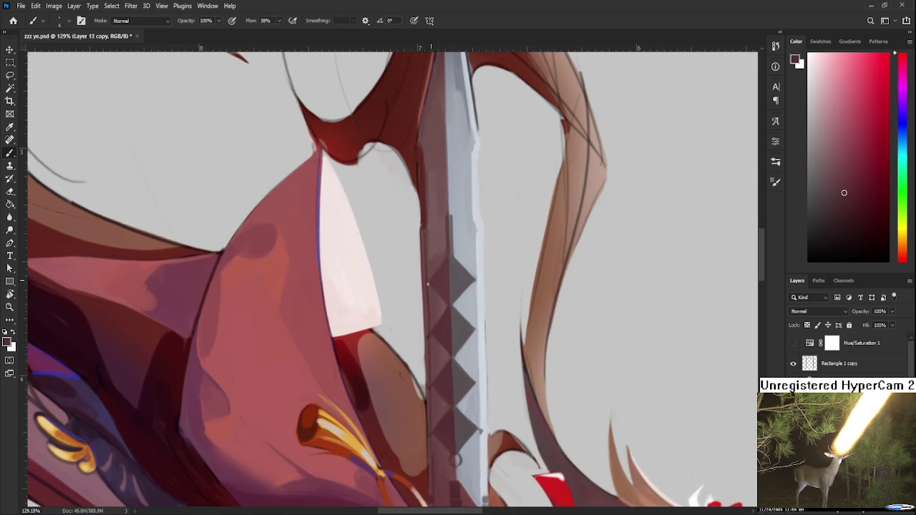
left_click(466, 270, "alt")
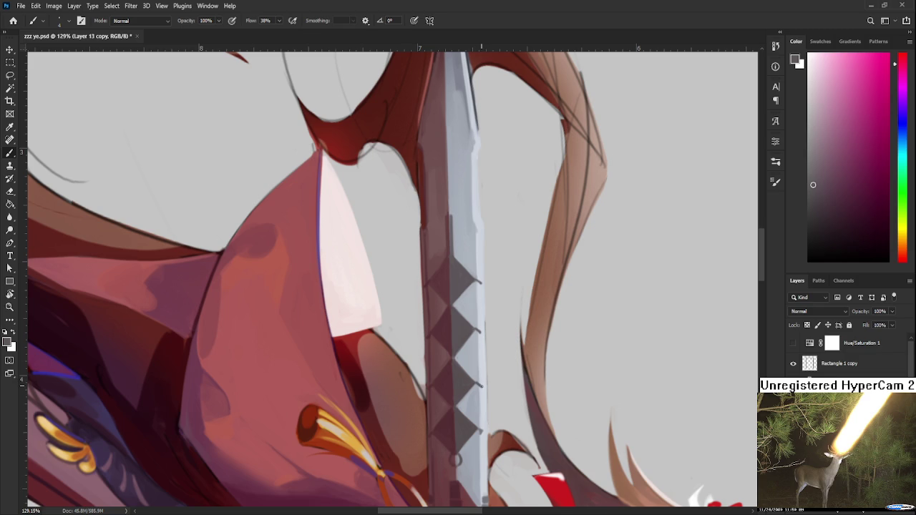
left_click(481, 385, "alt")
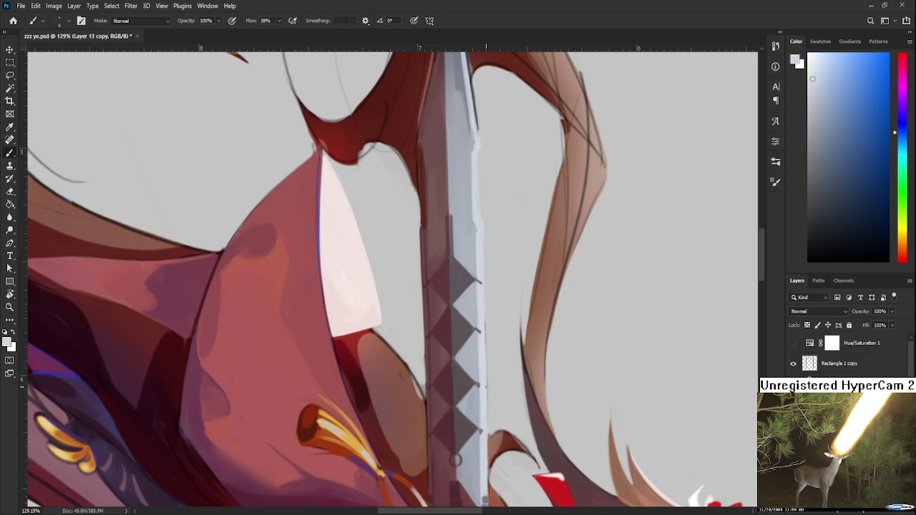
scroll(554, 413, "down", 3)
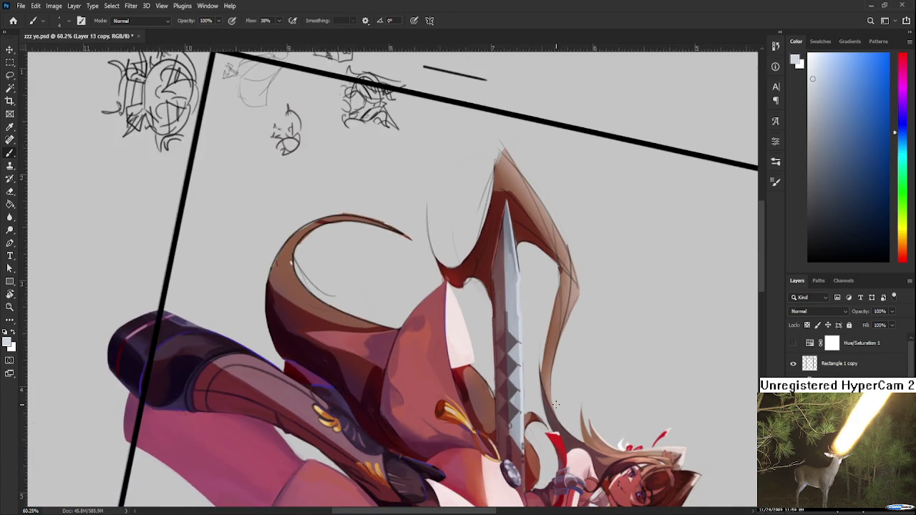
scroll(489, 400, "up", 1)
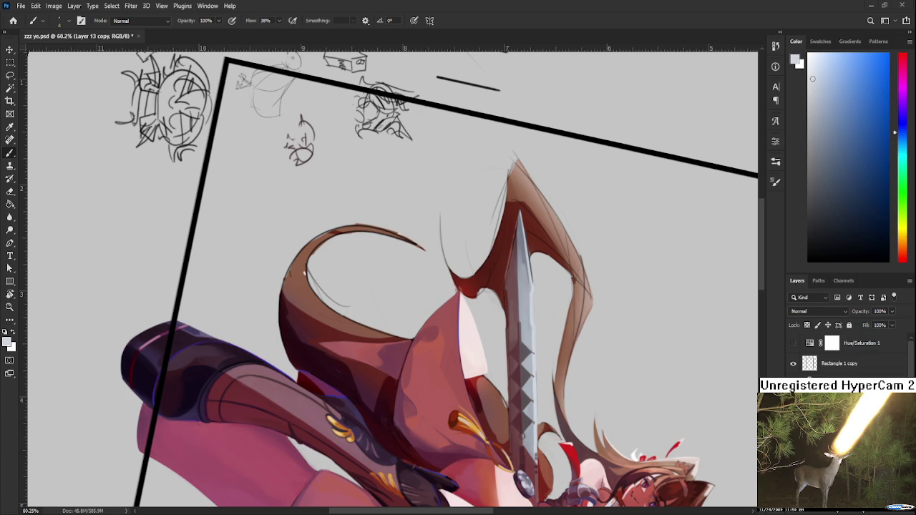
scroll(501, 297, "up", 5)
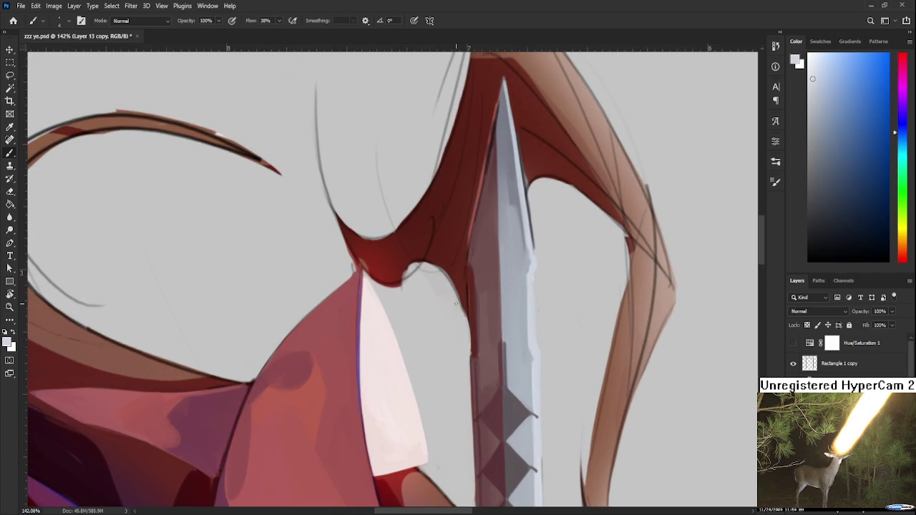
Step: Sample dark reddish brown, grey and light grey-blue tones from the sword near its tip
left_click(497, 335, "alt")
left_click(499, 339, "alt")
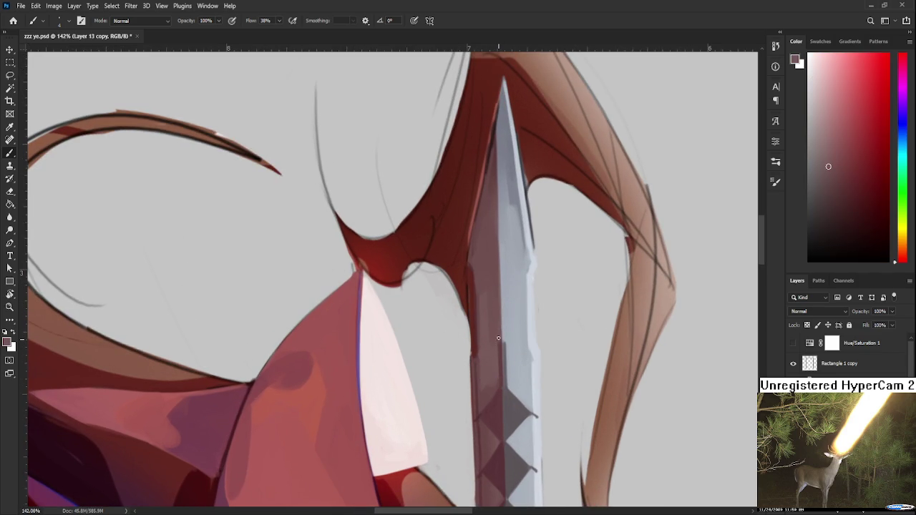
left_click(507, 339, "alt")
left_click(498, 342, "alt")
left_click(493, 351, "alt")
left_click(501, 347, "alt")
left_click(501, 344, "alt")
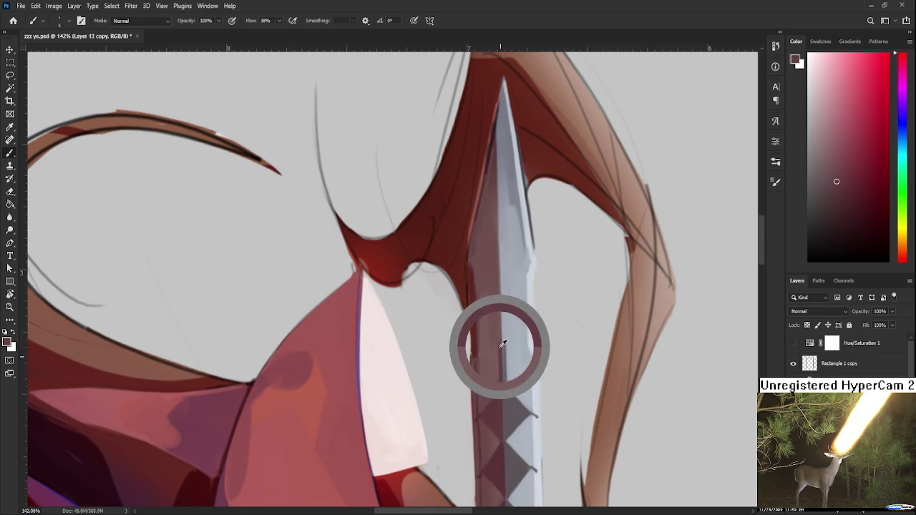
left_click(500, 340, "alt")
left_click(510, 342, "alt")
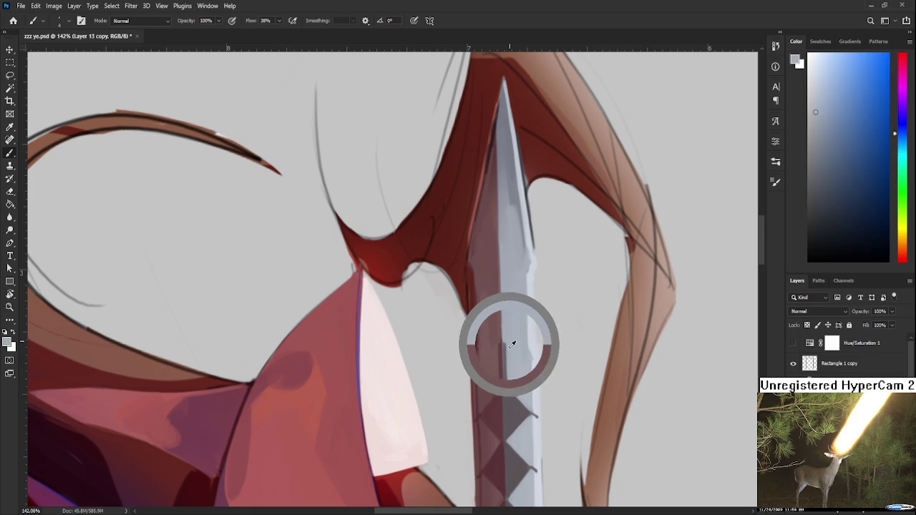
Step: Fine-tune the sampled colour between lighter bluish greys and dark reddish brown from the blade
left_click(505, 345, "alt")
left_click(509, 359, "alt")
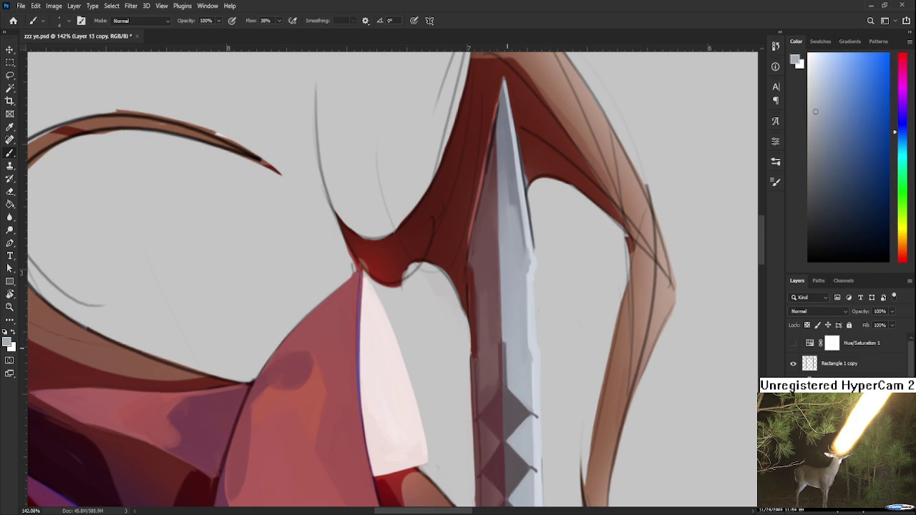
left_click(500, 343, "alt")
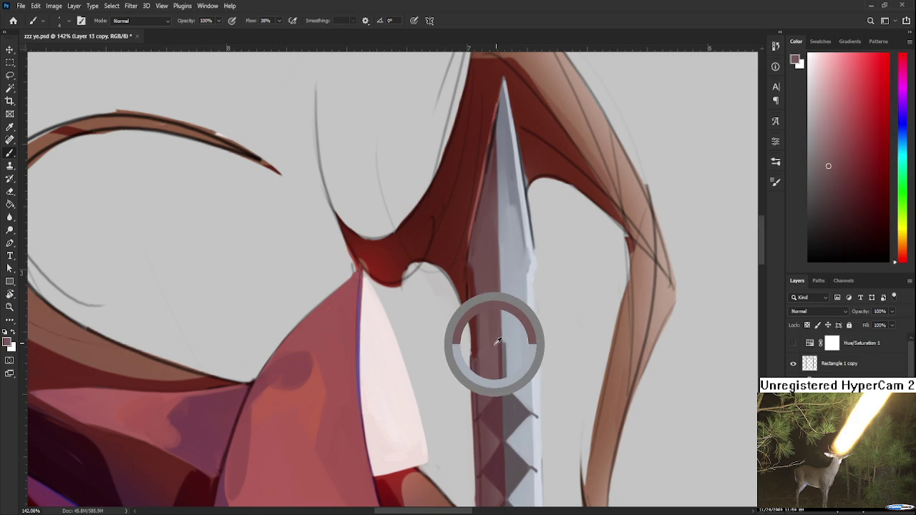
left_click(502, 337, "alt")
left_click(498, 348, "alt")
left_click(499, 348, "alt")
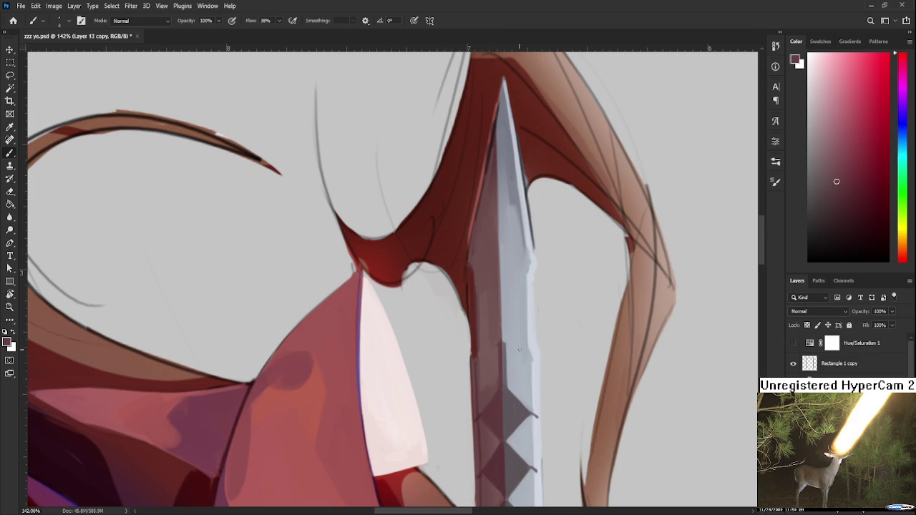
left_click(505, 347, "alt")
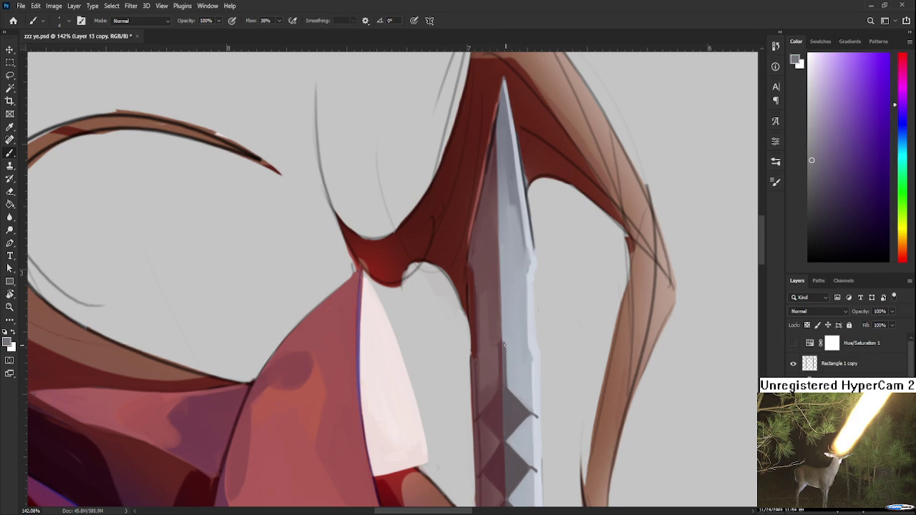
left_click(507, 343, "alt")
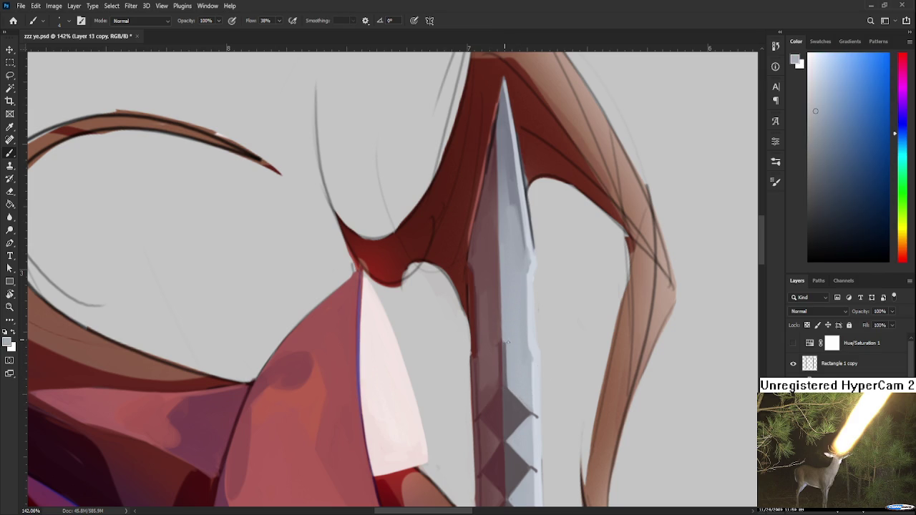
Step: Sample dark red from the sword and rotate the view about 40° clockwise along the blade
mouse_move(504, 343)
left_mouse_down()
mouse_move(491, 434)
mouse_move(493, 374)
left_mouse_up()
left_click(494, 397, "alt")
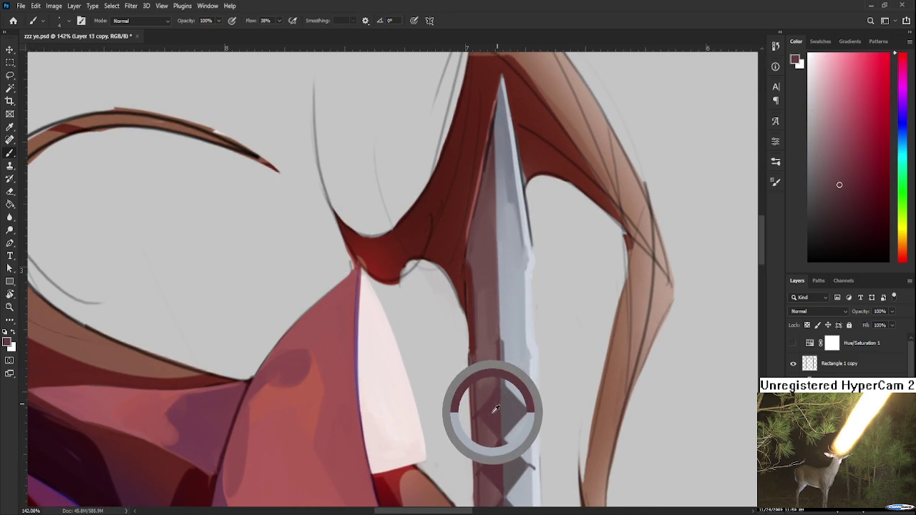
left_click(485, 382, "alt")
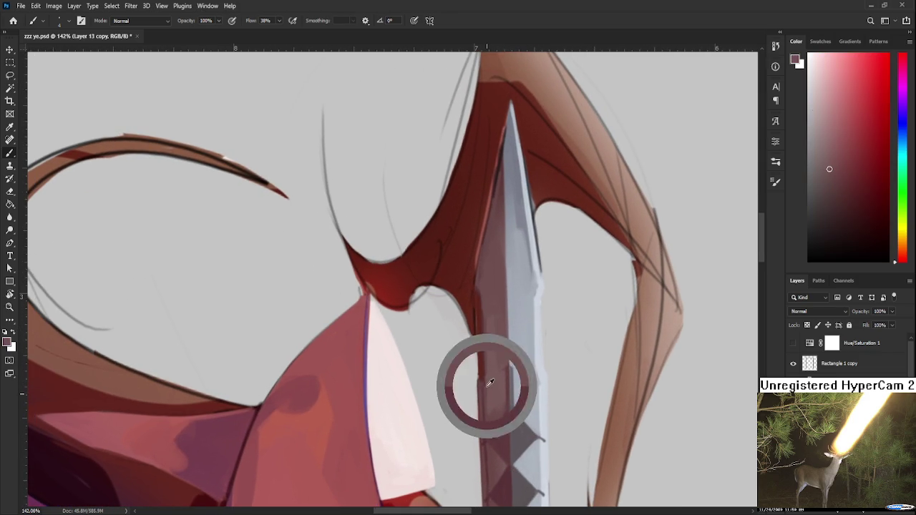
scroll(490, 381, "up", 1)
left_click(489, 367, "alt")
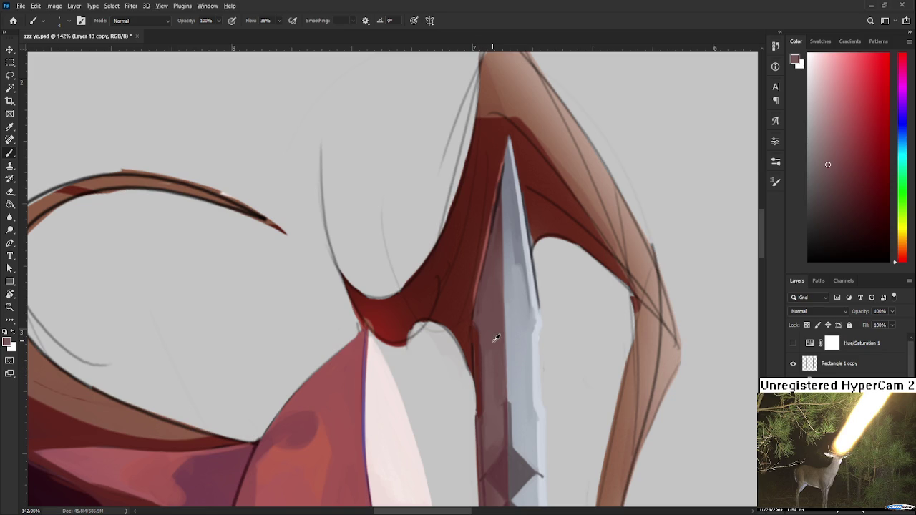
key("r")
mouse_move(489, 348)
left_mouse_down()
mouse_move(415, 329)
mouse_move(373, 339)
mouse_move(443, 299)
left_mouse_up()
Step: Paint a faint lighter stroke on the sword's upper edge and resample edge colours
left_click(432, 313, "alt")
left_click_drag(405, 327, 375, 352)
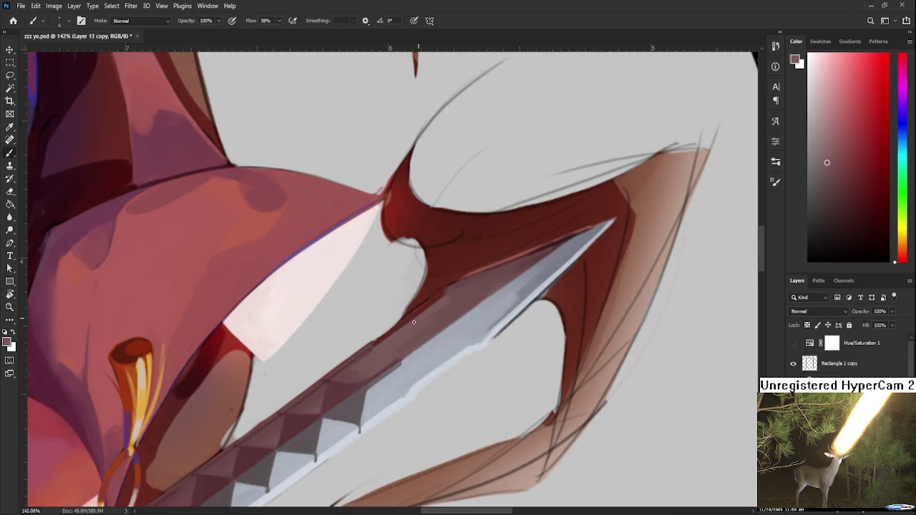
left_click(452, 287, "alt")
left_click(470, 287, "alt")
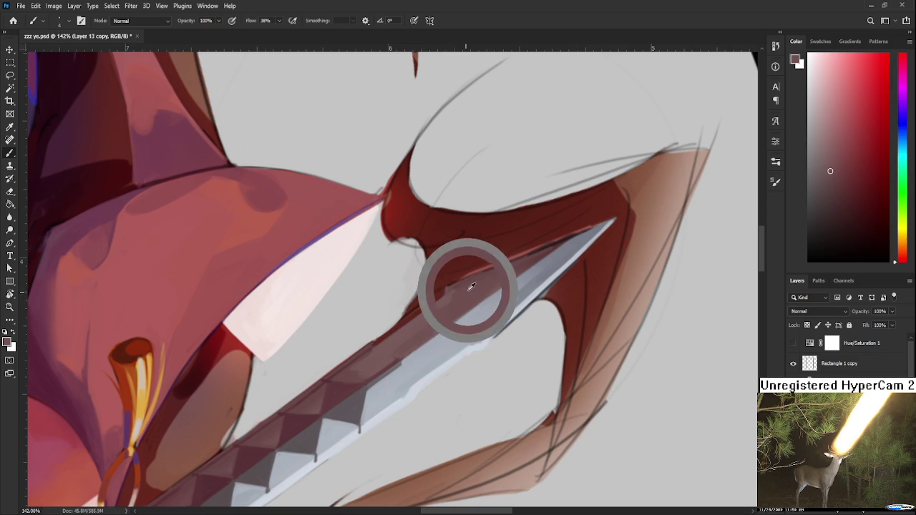
left_click(460, 286, "alt")
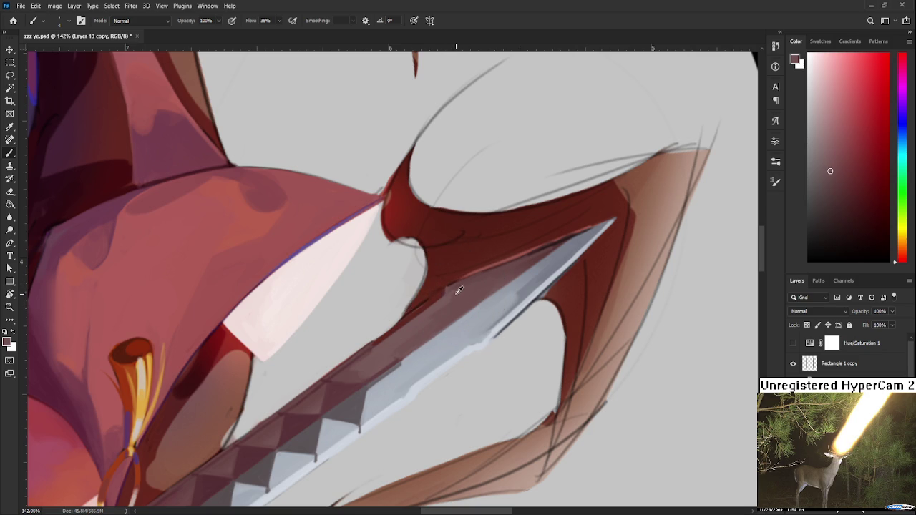
left_click(457, 293, "alt")
left_click(446, 287, "alt")
Step: Paint dark red along the sword's upper edge near the tip
left_click(440, 269, "alt")
mouse_move(452, 279)
left_mouse_down()
mouse_move(533, 253)
mouse_move(509, 257)
left_mouse_up()
left_click(546, 234, "alt")
left_click(517, 251, "alt")
left_click(538, 249, "alt")
left_click(521, 265, "alt")
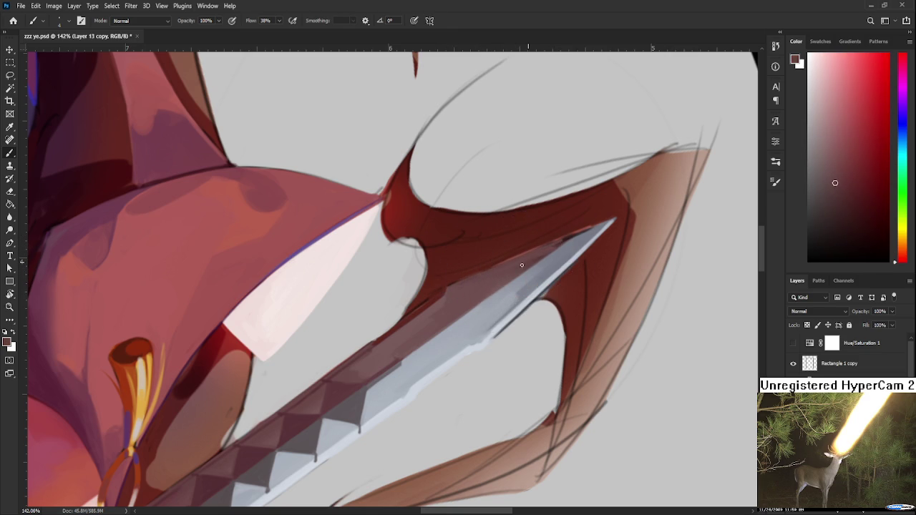
Step: Pick up the blade's blue-grey and turn the view so the sword stands near-vertical
left_click(567, 245, "alt")
left_click(576, 238, "alt")
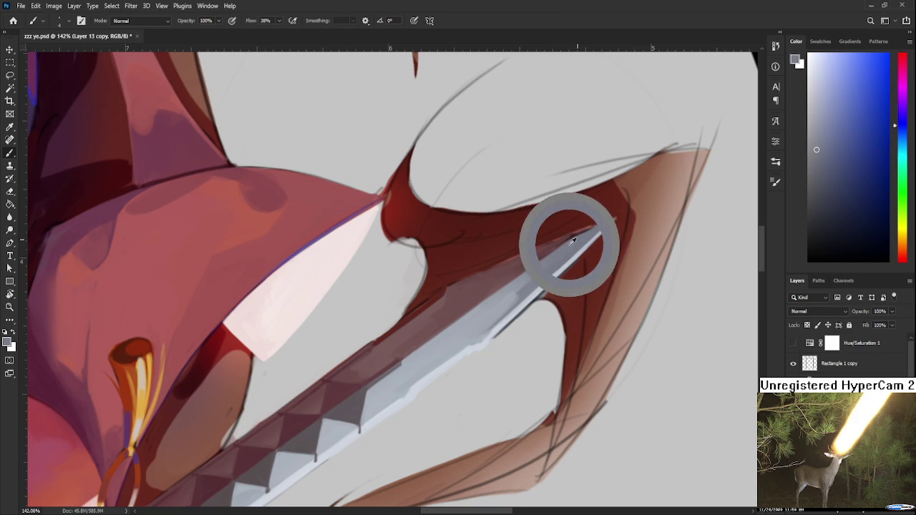
left_click(581, 235, "alt")
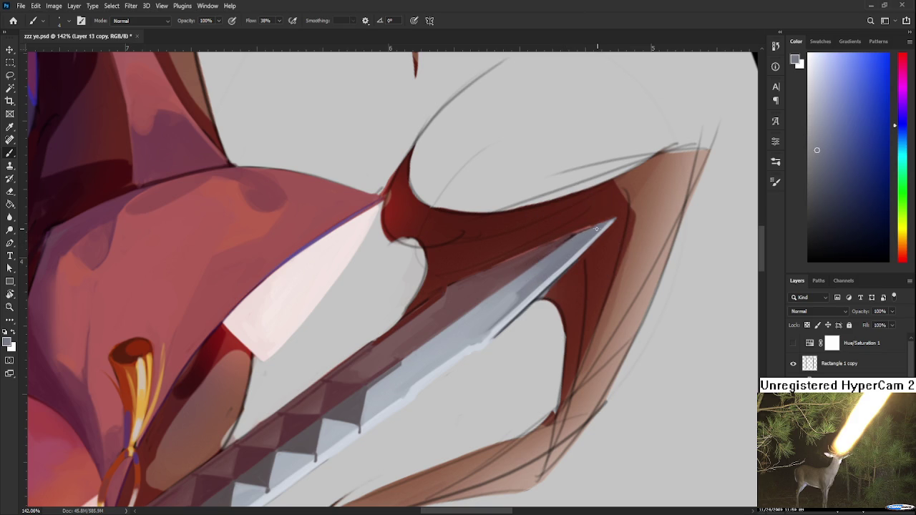
key("r")
mouse_move(551, 254)
left_mouse_down()
mouse_move(507, 331)
mouse_move(416, 378)
left_mouse_up()
Step: Sample dark red and other sword colours while recentring the view on the sword tip
left_click(420, 390, "alt")
left_click_drag(428, 326, 422, 370)
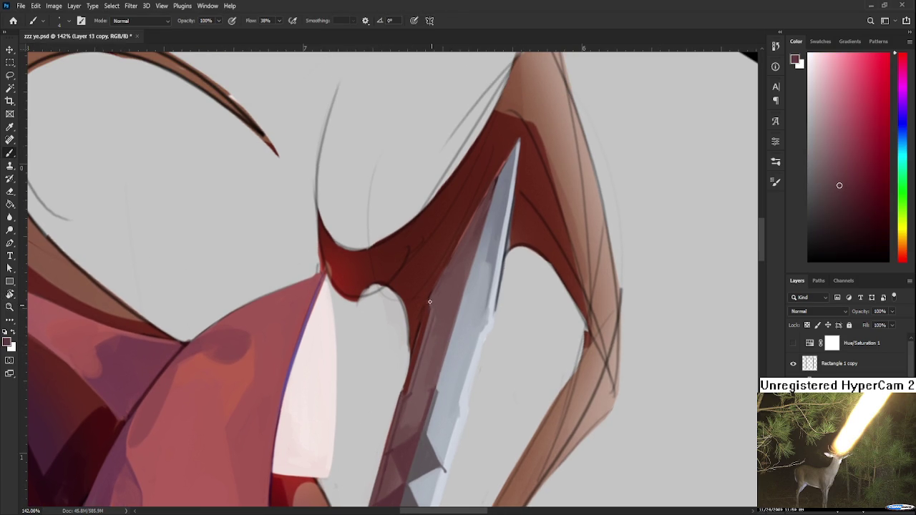
left_click(432, 303, "alt")
left_click_drag(466, 275, 408, 308)
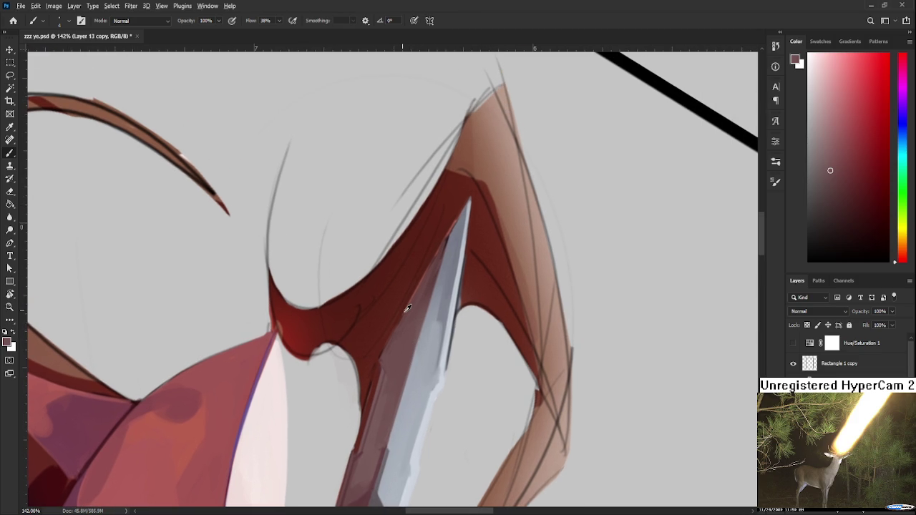
left_click(396, 324, "alt")
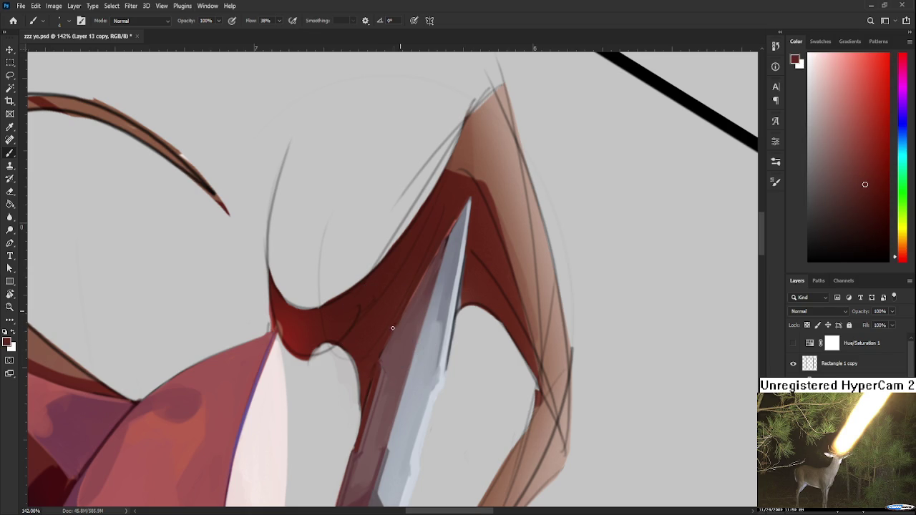
left_click(396, 322, "alt")
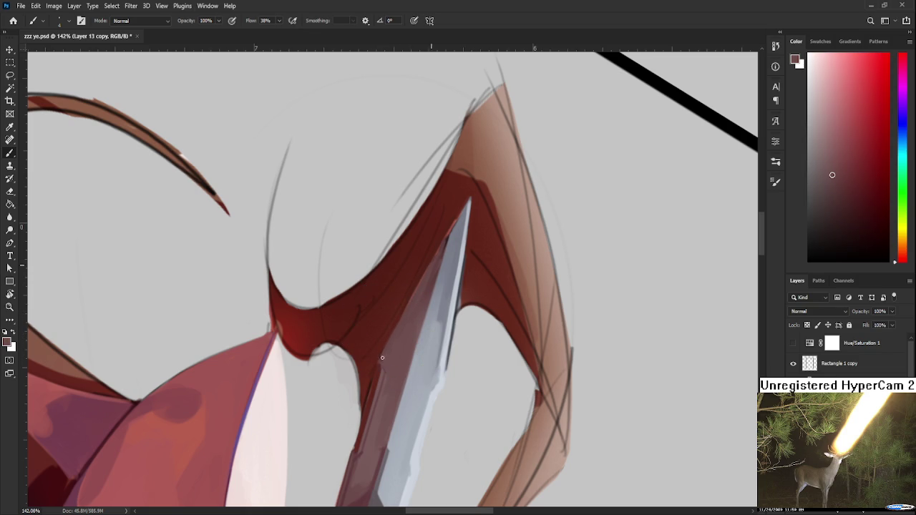
scroll(375, 337, "down", 5)
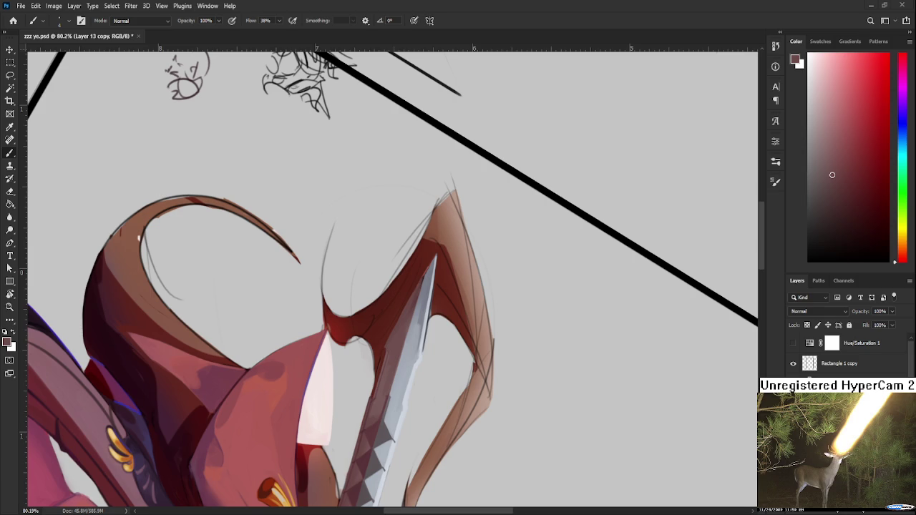
Step: Zoom to the serrations, sample a grey-pink tone and paint a dark stroke along the blade's right edge
scroll(423, 329, "down", 5)
left_click(405, 336, "alt")
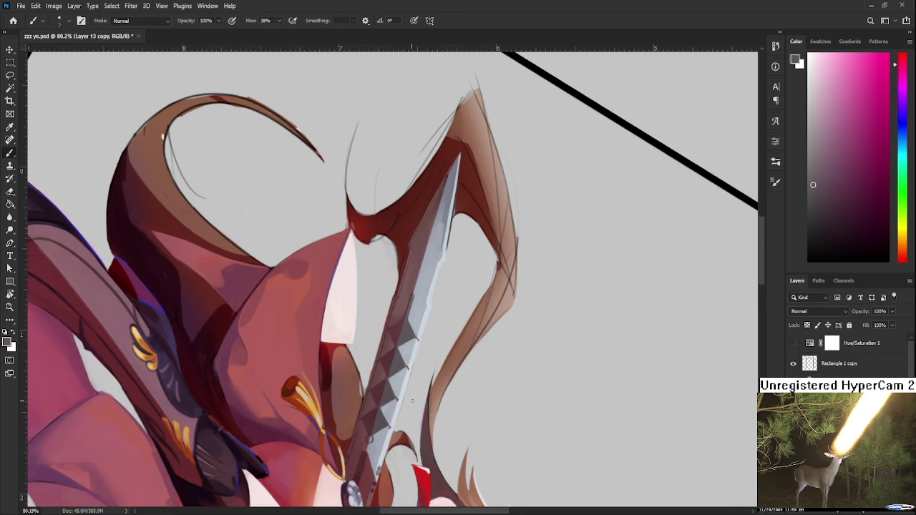
scroll(410, 389, "down", 2)
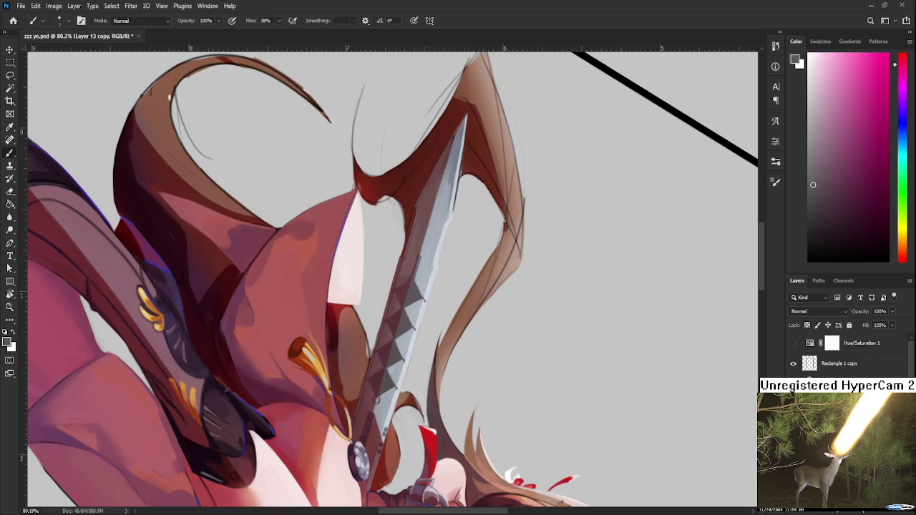
scroll(428, 390, "down", 2)
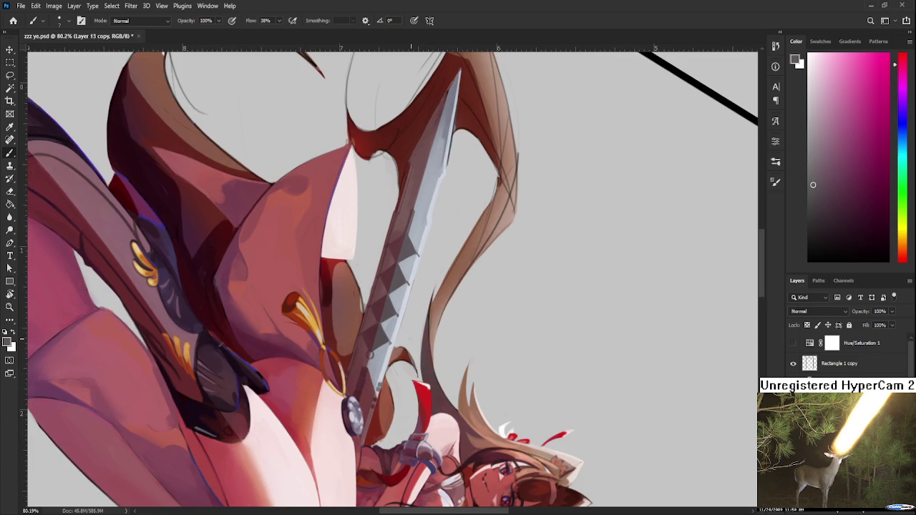
scroll(414, 339, "up", 5)
scroll(358, 385, "up", 2)
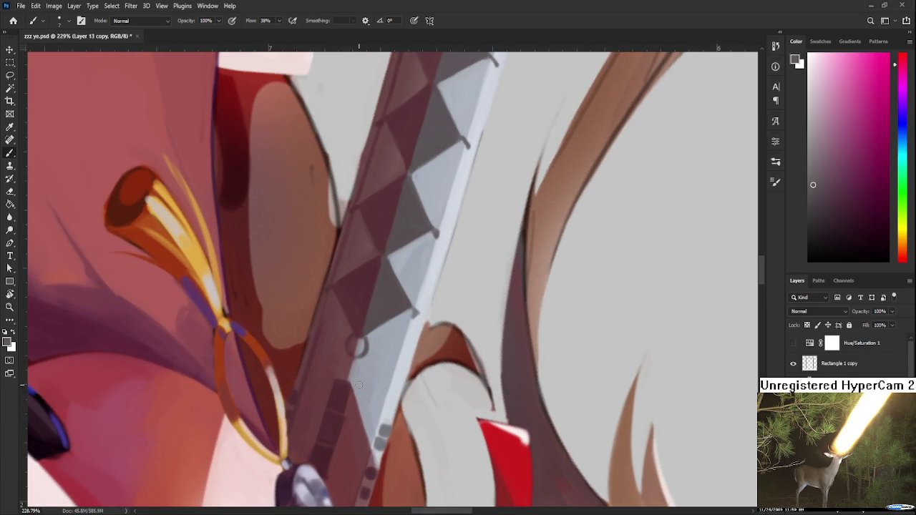
left_click_drag(412, 274, 373, 399)
Step: Redraw the right-edge stroke and toggle undo/redo to compare it with the previous version
key("ctrl+z")
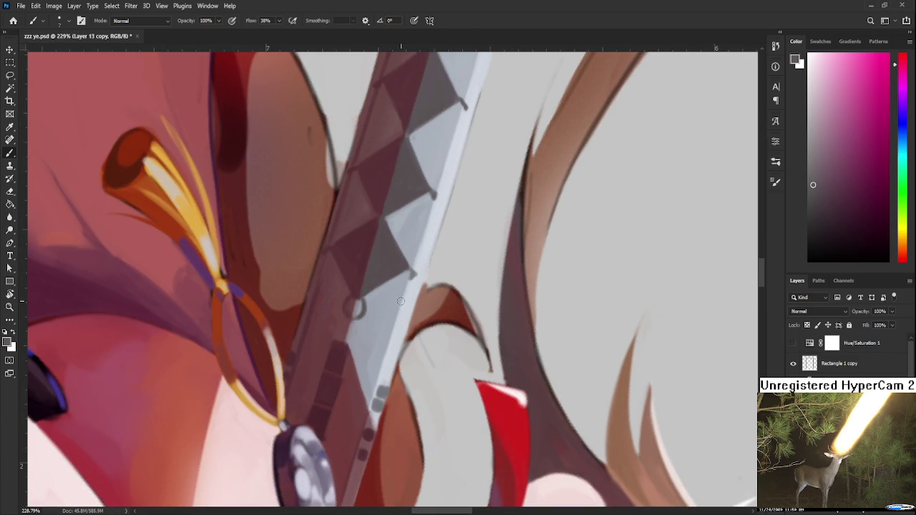
left_click_drag(411, 277, 374, 405)
key("ctrl+z")
key("ctrl+shift+z")
key("ctrl+z")
key("ctrl+z")
key("ctrl+shift+z")
key("ctrl+shift+z")
key("ctrl+z")
key("ctrl+z")
key("ctrl+shift+z")
key("ctrl+shift+z")
key("ctrl+z")
key("ctrl+z")
Step: Try darker strokes along the blade edge, undoing and restoring them to compare
key("ctrl+shift+z")
key("ctrl+shift+z")
left_click_drag(413, 284, 361, 424)
key("ctrl+z")
key("ctrl+shift+z")
left_click_drag(387, 339, 368, 388)
key("ctrl+z")
key("ctrl+shift+z")
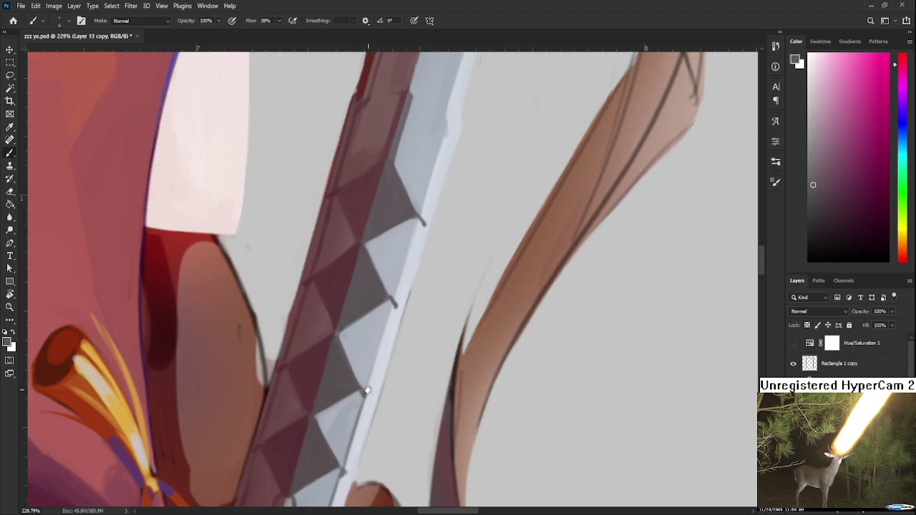
left_click_drag(392, 310, 375, 349)
mouse_move(348, 419)
left_mouse_down()
mouse_move(371, 366)
mouse_move(348, 427)
left_mouse_up()
key("ctrl+z")
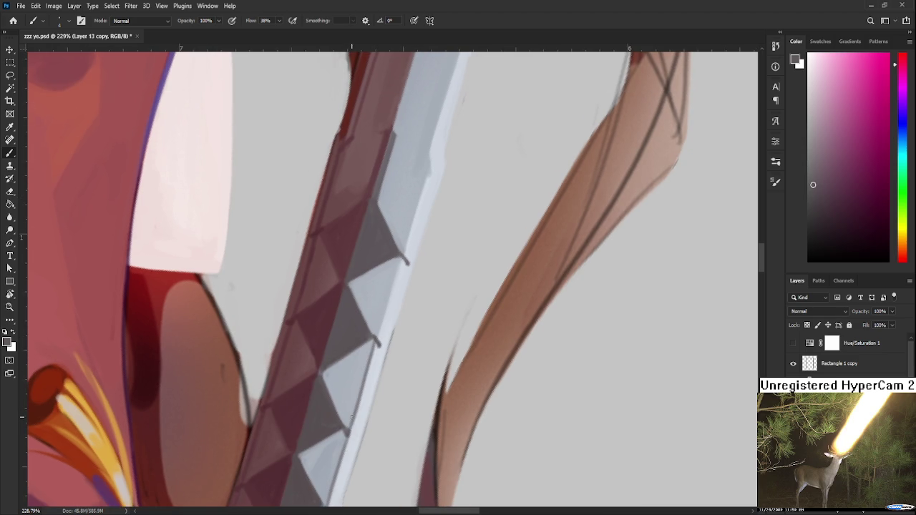
key("ctrl+z")
Step: Paint a darker thin line along the blade edge and sample light blue-grey and dark blade colours
left_click_drag(372, 347, 345, 449)
left_click_drag(373, 348, 358, 405)
left_click_drag(369, 366, 350, 428)
left_click(360, 408, "alt")
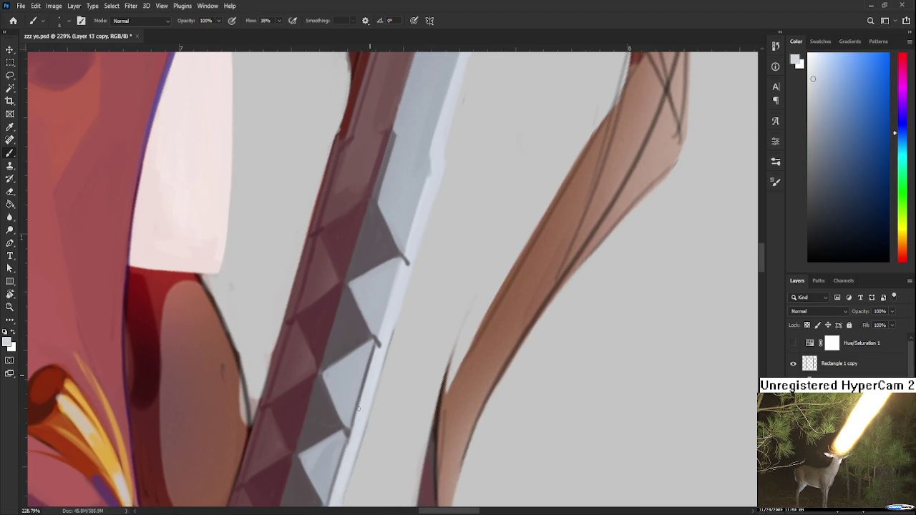
left_click(358, 320, "alt")
Step: Sample light blue-grey, greyish mauve and pink tones from the blade edge
left_click_drag(388, 320, 358, 384)
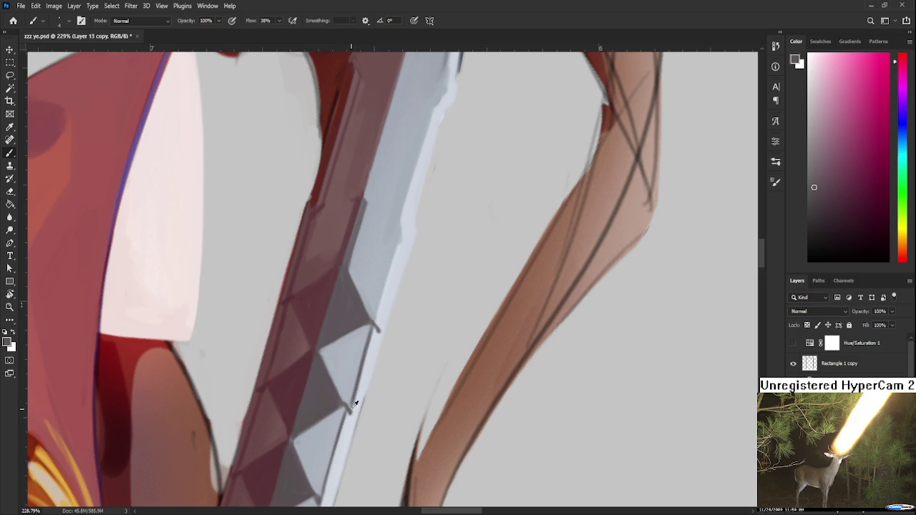
left_click(372, 342, "alt")
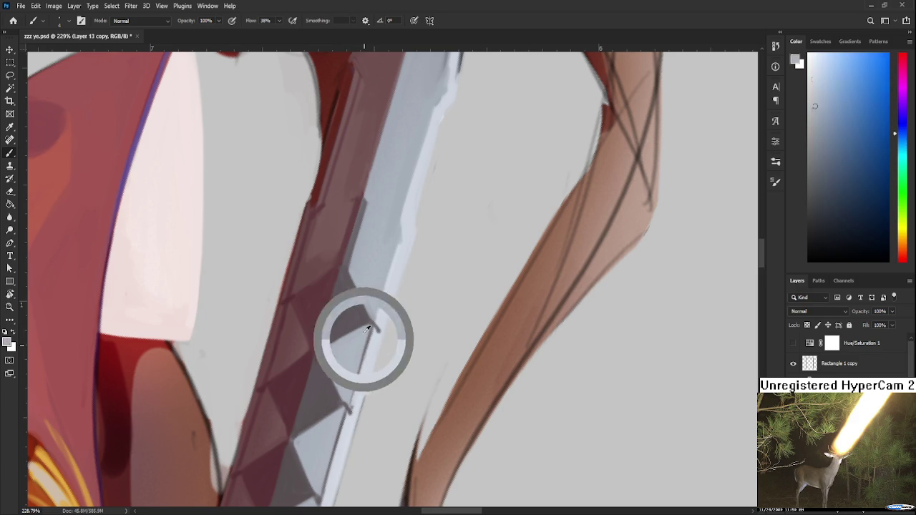
left_click(369, 333, "alt")
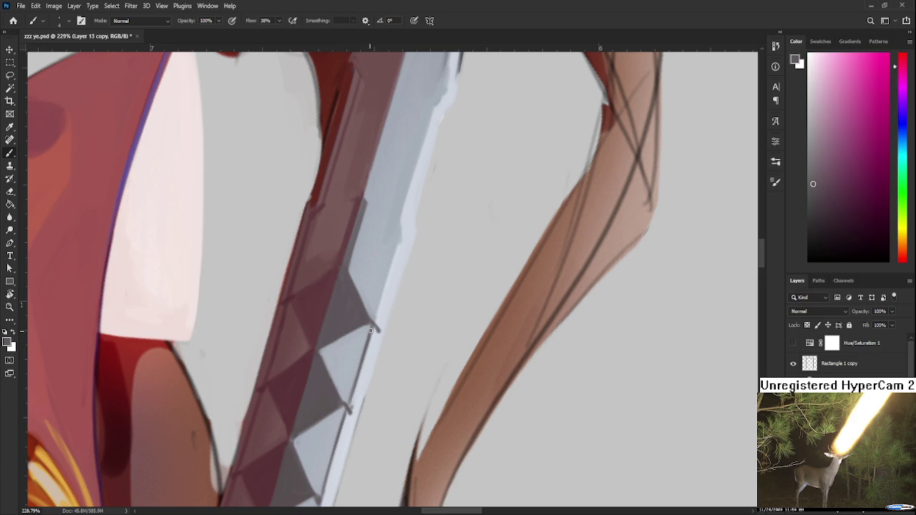
left_click(366, 334, "alt")
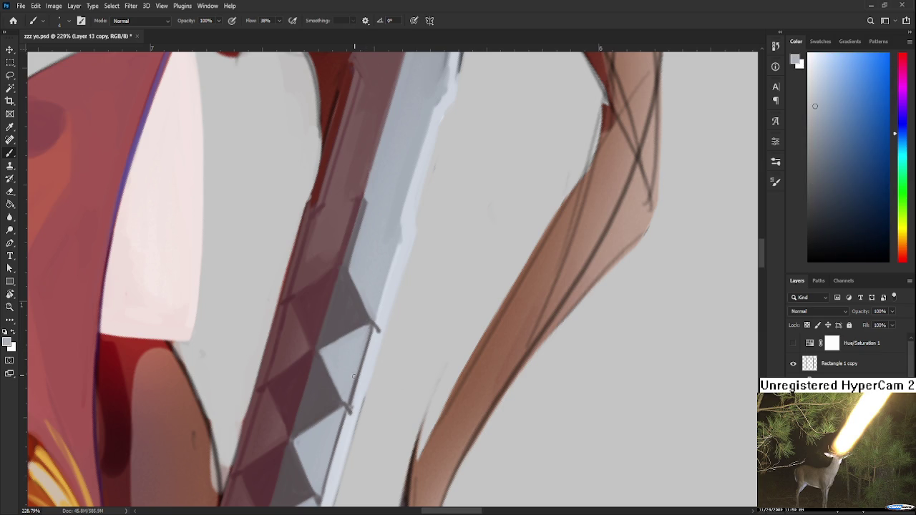
left_click(362, 362, "alt")
left_click(358, 363, "alt")
left_click(372, 340, "alt")
scroll(357, 380, "up", 3)
left_click(357, 354, "alt")
Step: Draw a thin dark line along the blade's right edge, then sample grey-blue and pink tones
scroll(365, 343, "up", 2)
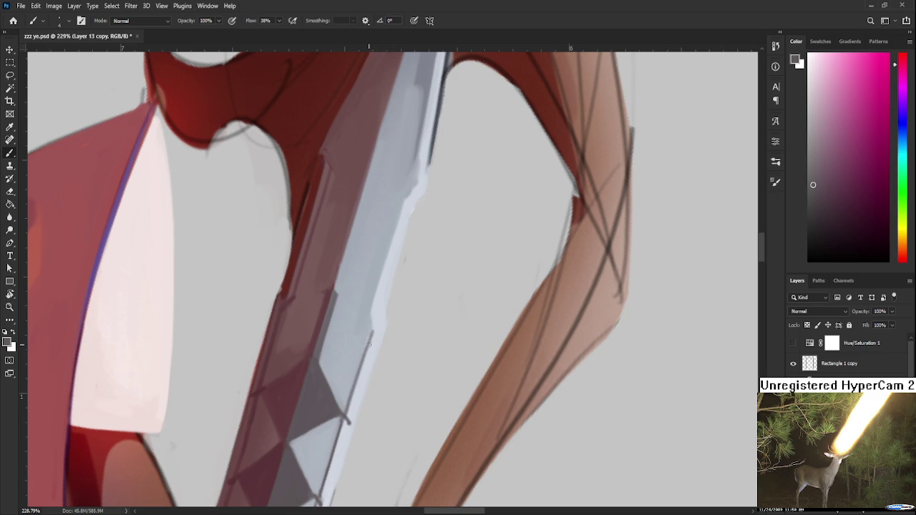
left_click_drag(372, 333, 349, 422)
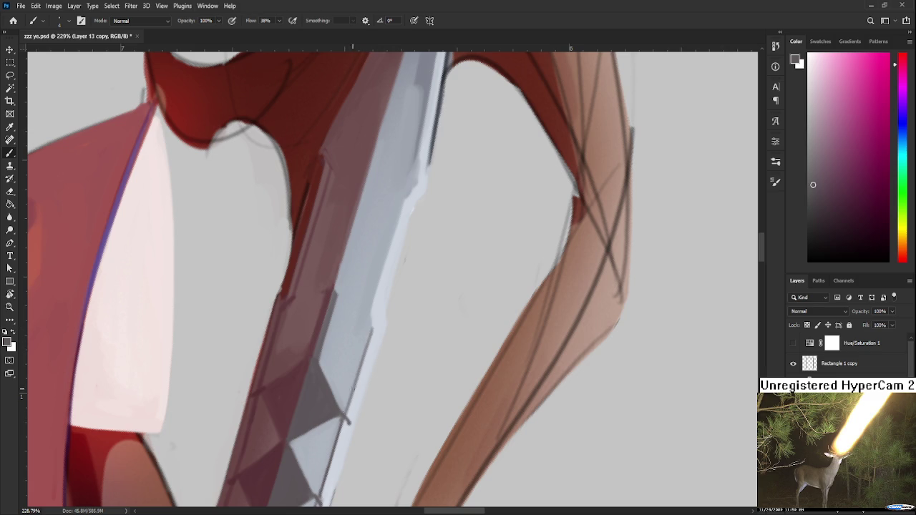
left_click(372, 331, "alt")
left_click(368, 358, "alt")
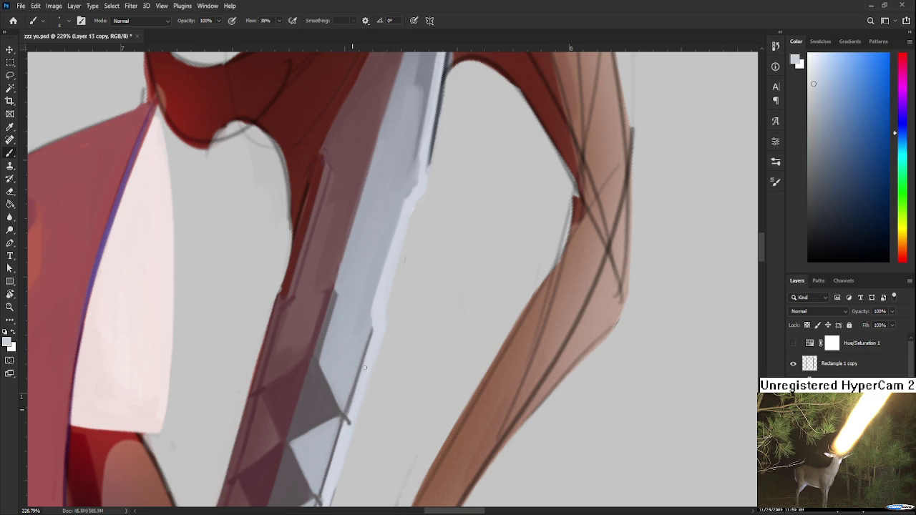
left_click(330, 400, "alt")
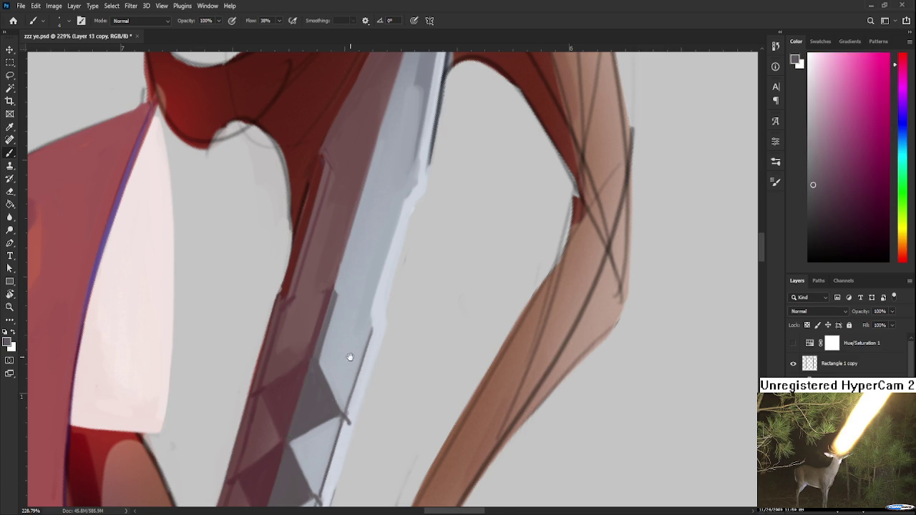
scroll(347, 360, "up", 2)
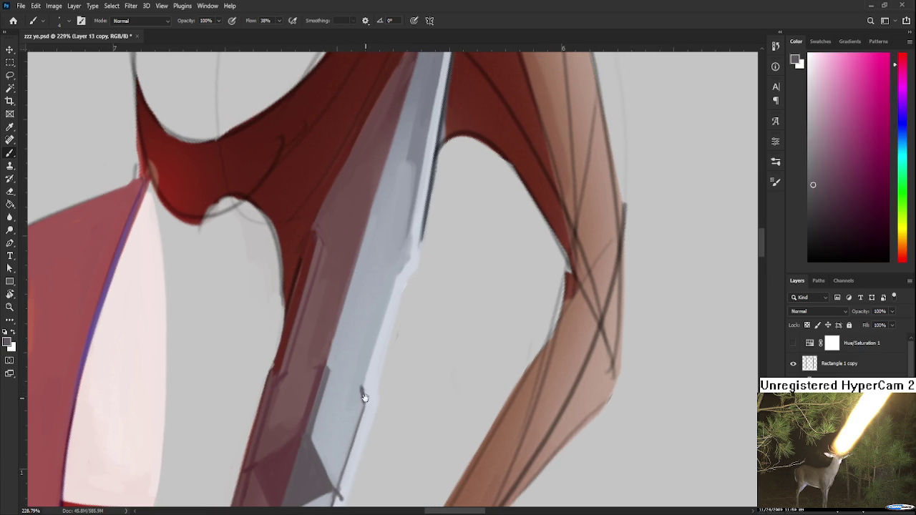
scroll(376, 341, "up", 1)
Step: Darken the blade's right edge with a sampled muted purple-grey
left_click(377, 358, "alt")
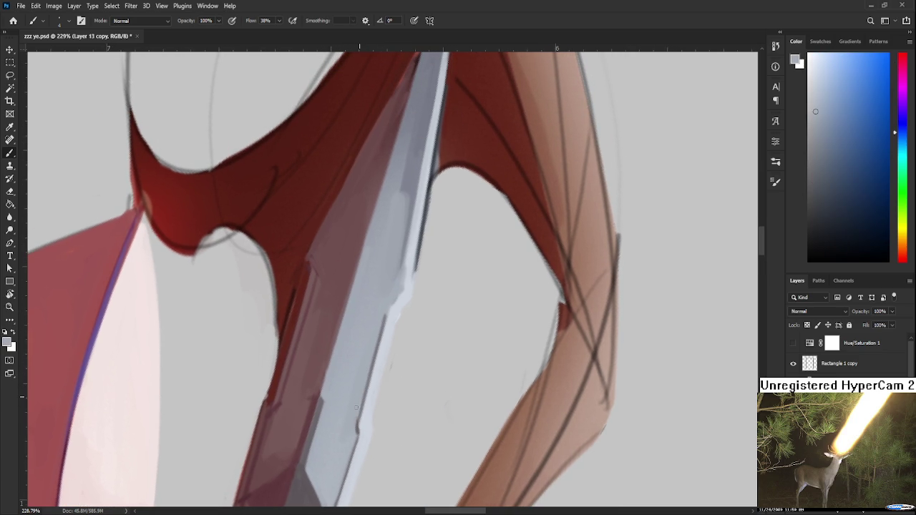
left_click(384, 334, "alt")
left_click(355, 422, "alt")
left_click_drag(354, 422, 369, 368)
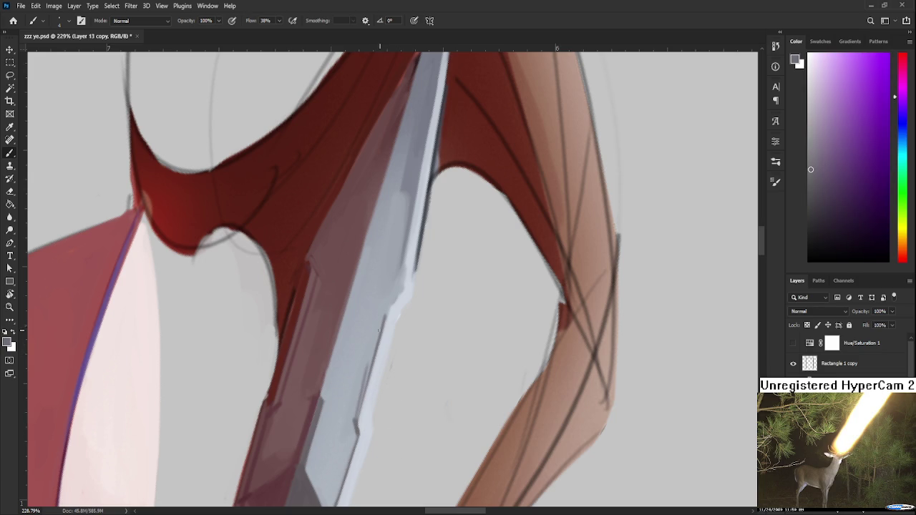
Step: Paint pale blue-grey highlights along the blade's bright edge toward its upper section
left_click(364, 351, "alt")
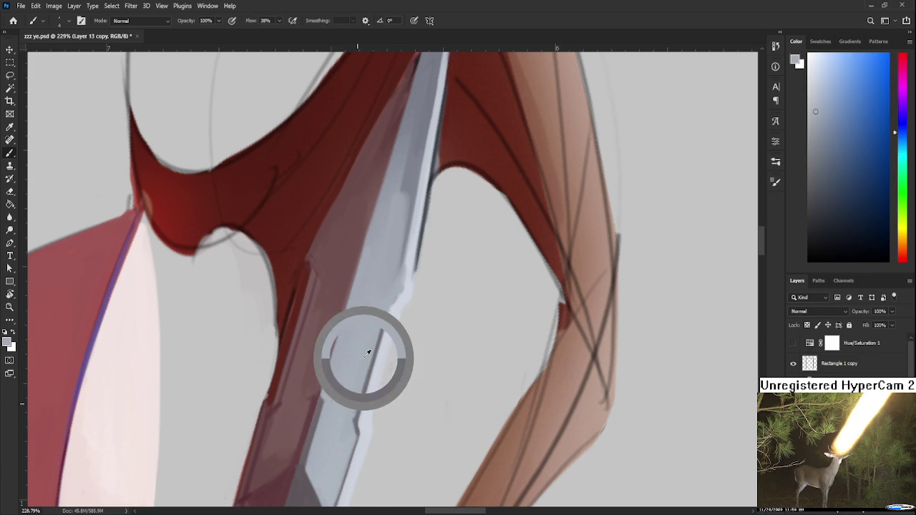
left_click_drag(382, 332, 384, 312)
left_click_drag(370, 365, 385, 316)
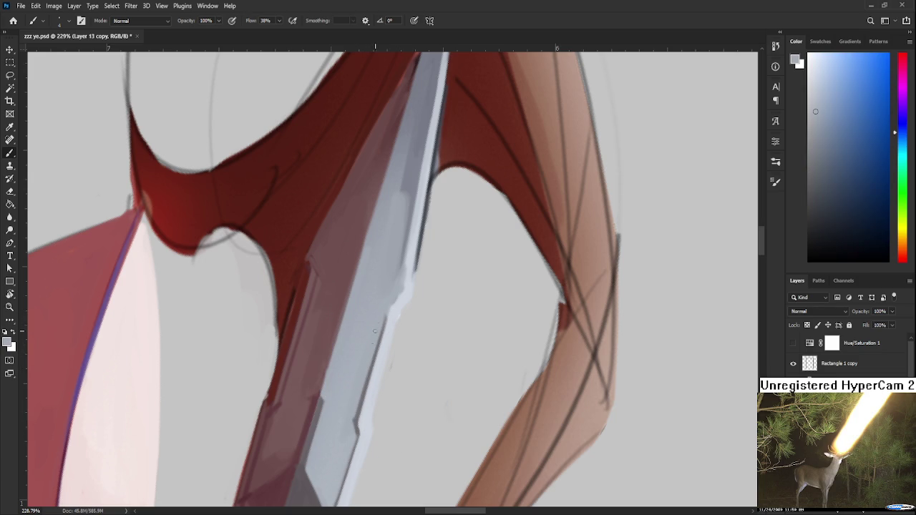
left_click_drag(353, 396, 398, 271)
scroll(411, 245, "down", 5)
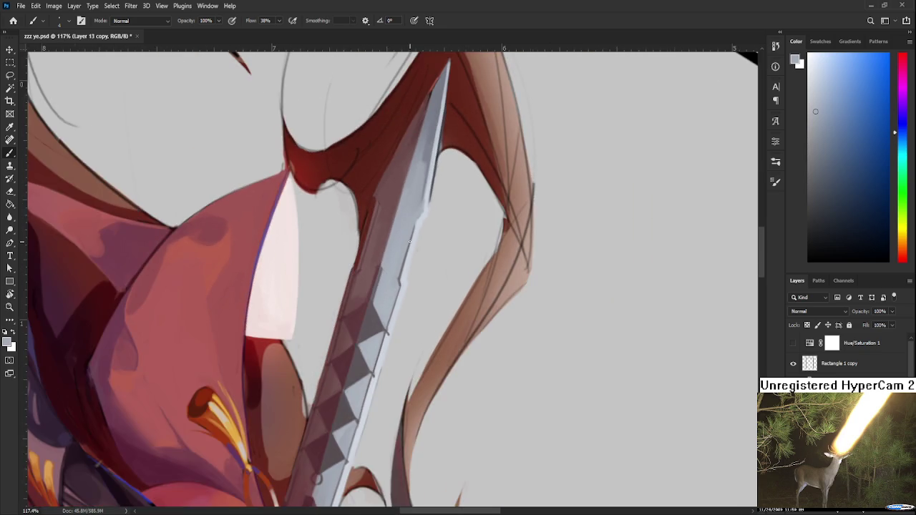
Step: Zoom in and move the view so the blade sits lower, sampling a darker blade colour
scroll(410, 243, "up", 2)
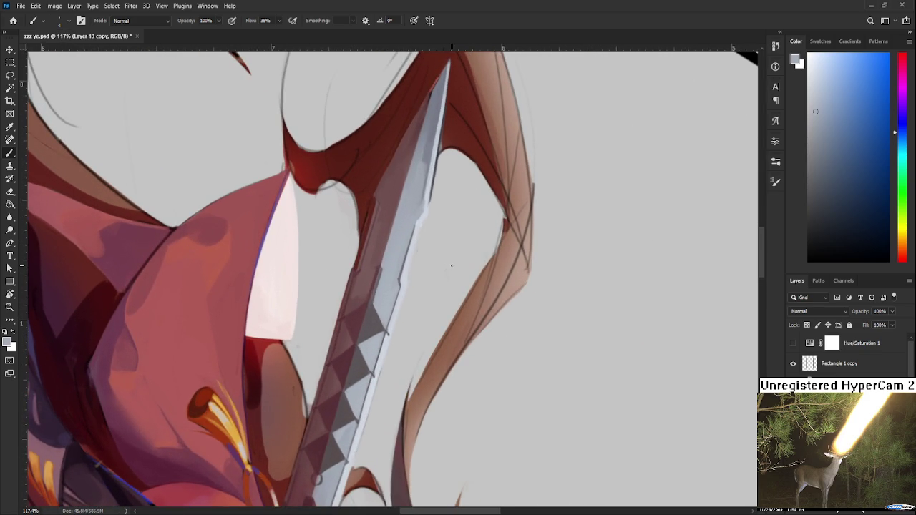
scroll(458, 261, "up", 2)
left_click_drag(411, 284, 397, 358)
left_click(406, 230, "alt")
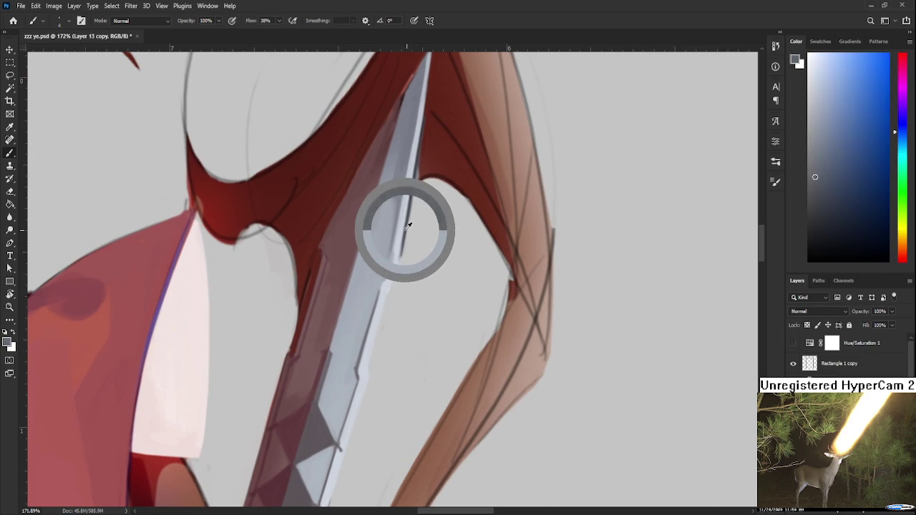
left_click_drag(390, 275, 391, 300)
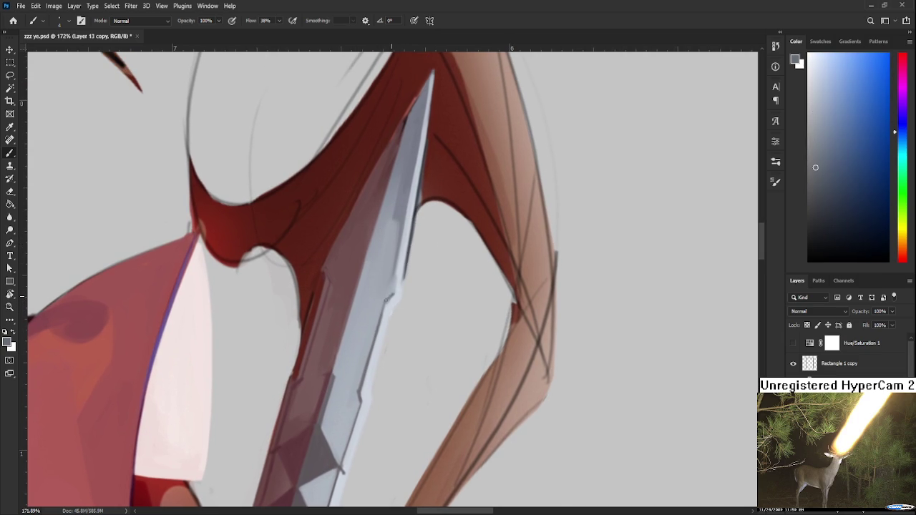
Step: Rotate the view so the blade points right, with a lighter blue-grey as paint colour
left_click(395, 289, "alt")
scroll(400, 286, "up", 1)
left_click(407, 280, "alt")
mouse_move(408, 280)
left_mouse_down()
mouse_move(395, 267)
mouse_move(402, 309)
left_mouse_up()
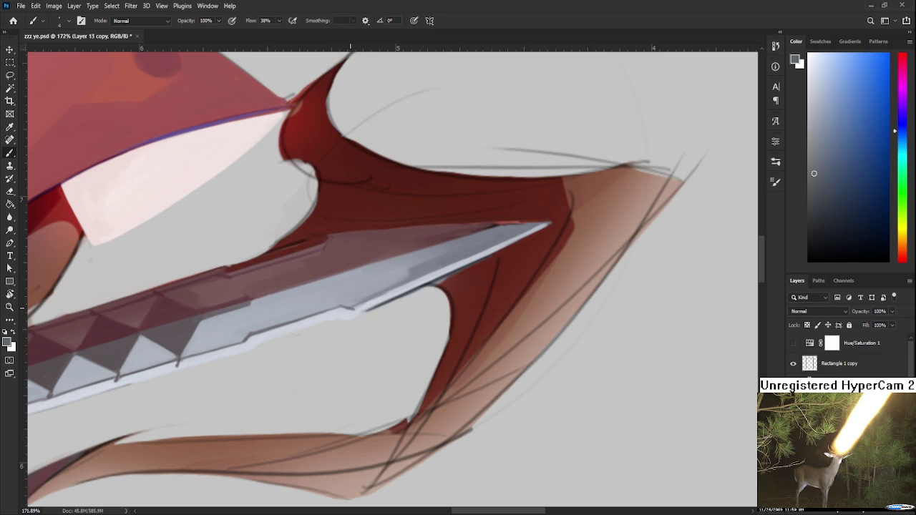
left_click(363, 308, "alt")
Step: Add a faint highlight along the blade's upper edge and sample dark tones near the tip
left_click(365, 307, "alt")
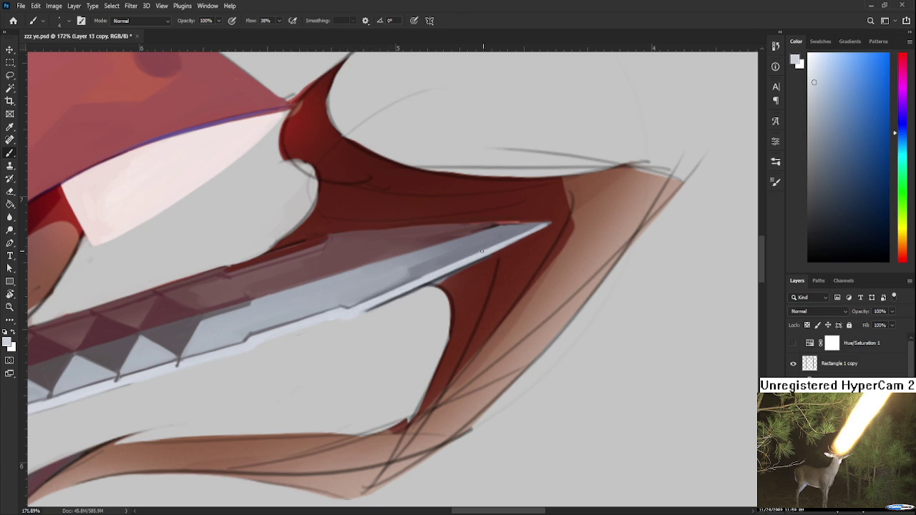
left_click_drag(543, 228, 525, 234)
left_click_drag(442, 279, 505, 231)
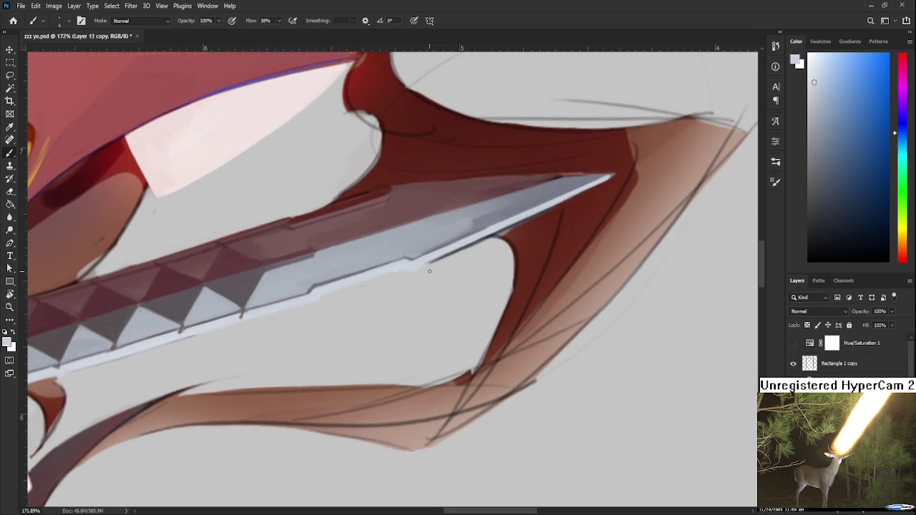
left_click_drag(408, 277, 398, 305)
left_click(483, 259, "alt")
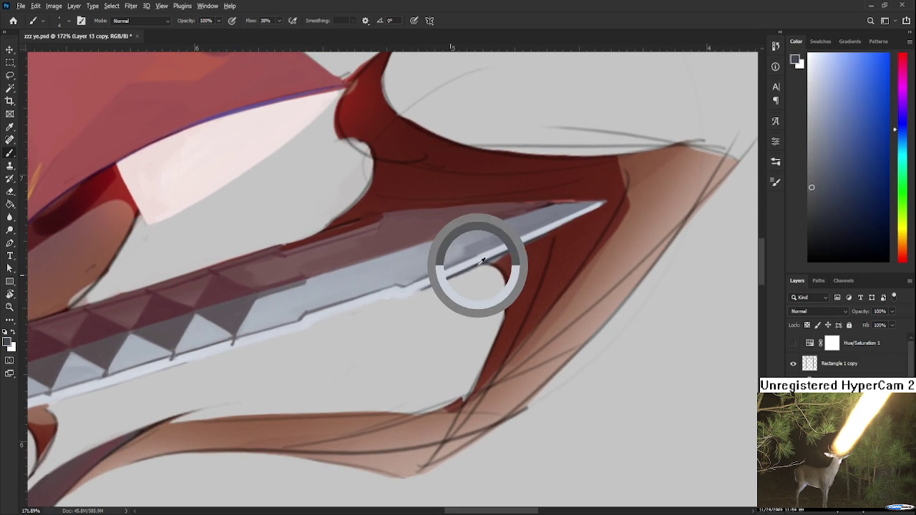
left_click_drag(484, 260, 431, 282)
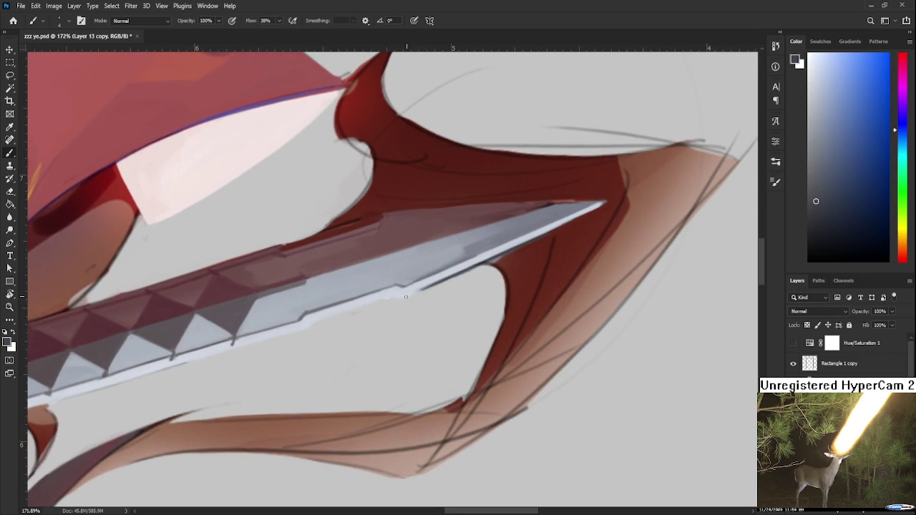
Step: Lighten the blade's lower edge with light blue-grey, then take the dark red and undo a stray mark
left_click(464, 263, "alt")
mouse_move(445, 275)
left_mouse_down()
mouse_move(417, 288)
mouse_move(478, 264)
left_mouse_up()
mouse_move(535, 248)
left_mouse_down()
mouse_move(453, 281)
mouse_move(458, 337)
mouse_move(444, 379)
mouse_move(430, 402)
mouse_move(409, 375)
mouse_move(405, 398)
left_mouse_up()
left_click(478, 285, "alt")
key("ctrl+z")
Step: With the view rotated, paint a darker red edge along the blade toward the tip
key("r")
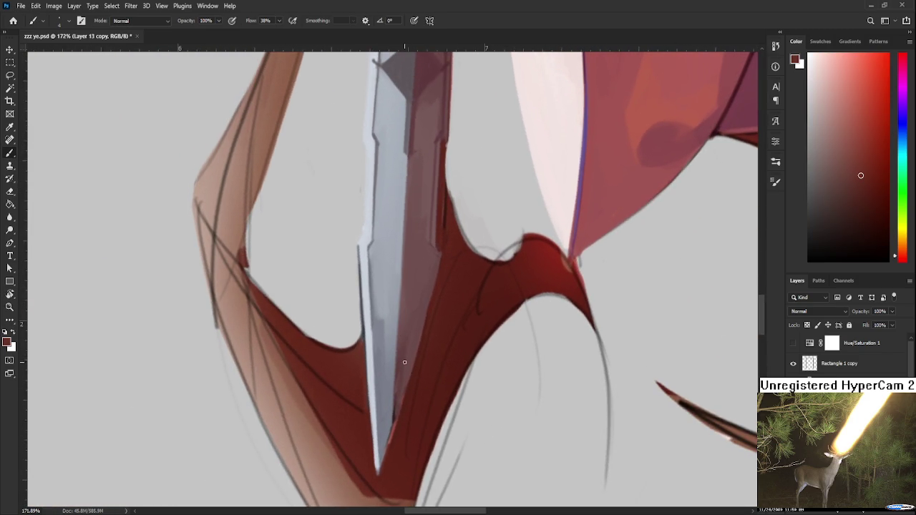
left_click_drag(394, 430, 377, 470)
scroll(444, 351, "down", 3)
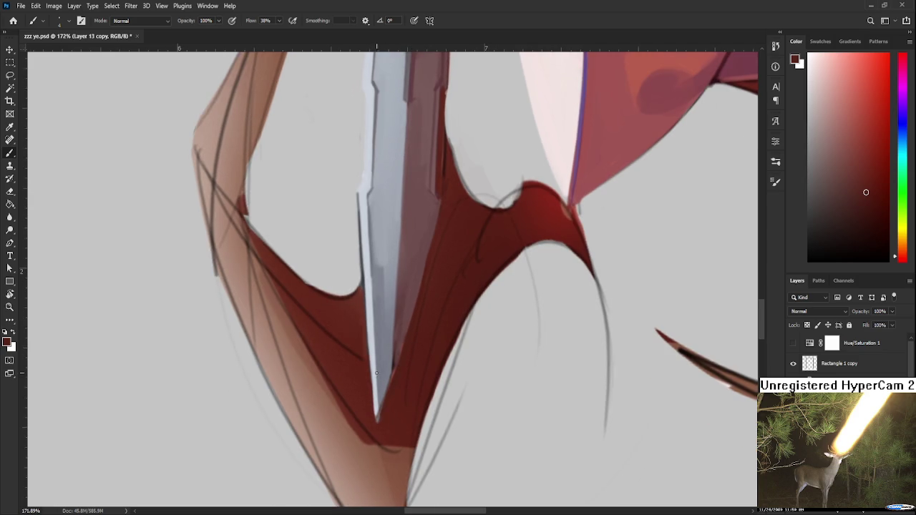
Step: Lengthen the blade tip downward in light bluish grey, resampling the blade's blue-grey tones
left_click(375, 393, "alt")
mouse_move(374, 400)
left_mouse_down()
mouse_move(377, 429)
mouse_move(394, 369)
mouse_move(383, 408)
left_mouse_up()
left_click(380, 396, "alt")
left_click(387, 425, "alt")
left_click(387, 371, "alt")
left_click_drag(387, 371, 370, 397)
left_click(367, 415, "alt")
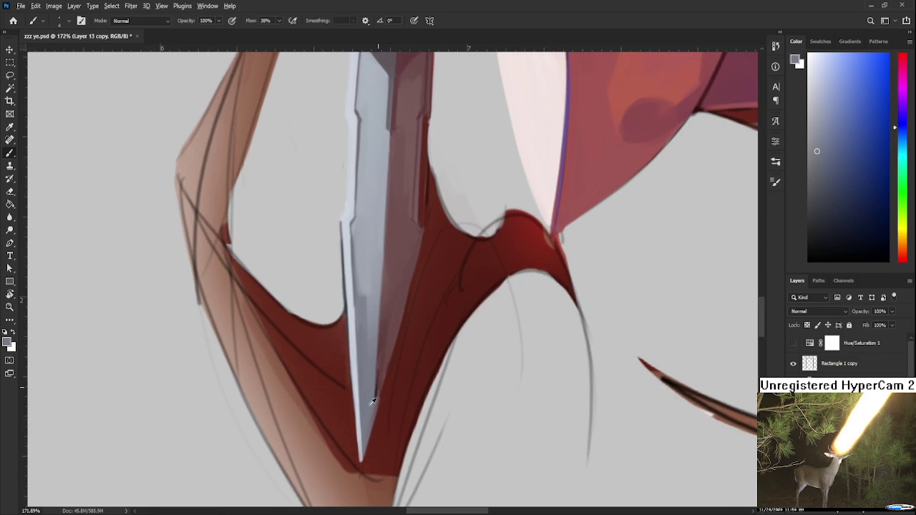
left_click(374, 385, "alt")
left_click(371, 333, "alt")
Step: Alternate sampling the dark red beside the blade and the blade's blue-grey, adjusting the view angle
left_click(380, 317, "alt")
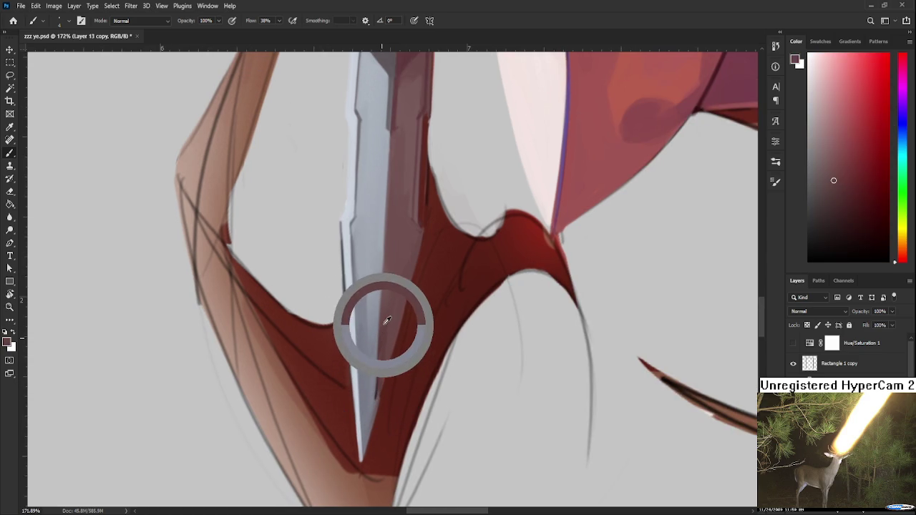
left_click(374, 332, "alt")
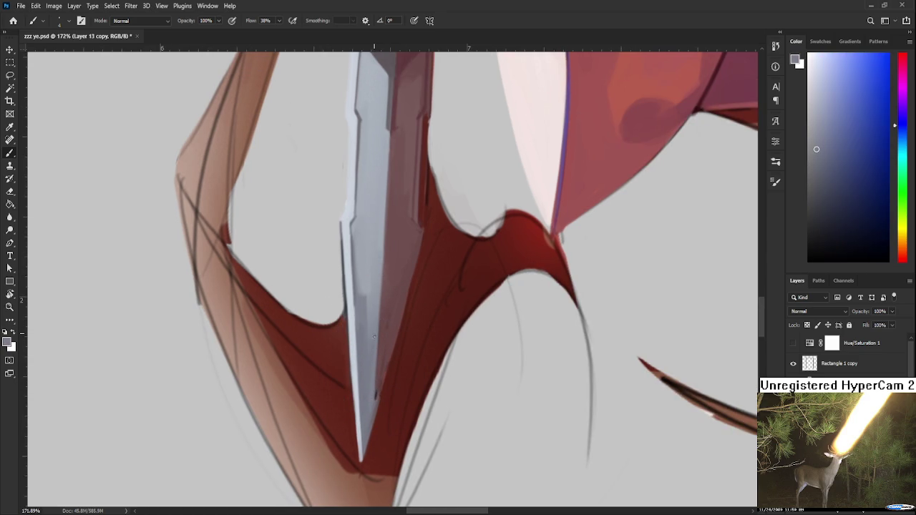
left_click(381, 358, "alt")
left_click(371, 345, "alt")
key("r")
mouse_move(396, 389)
left_mouse_down()
mouse_move(511, 282)
mouse_move(401, 392)
left_mouse_up()
left_click(368, 401, "alt")
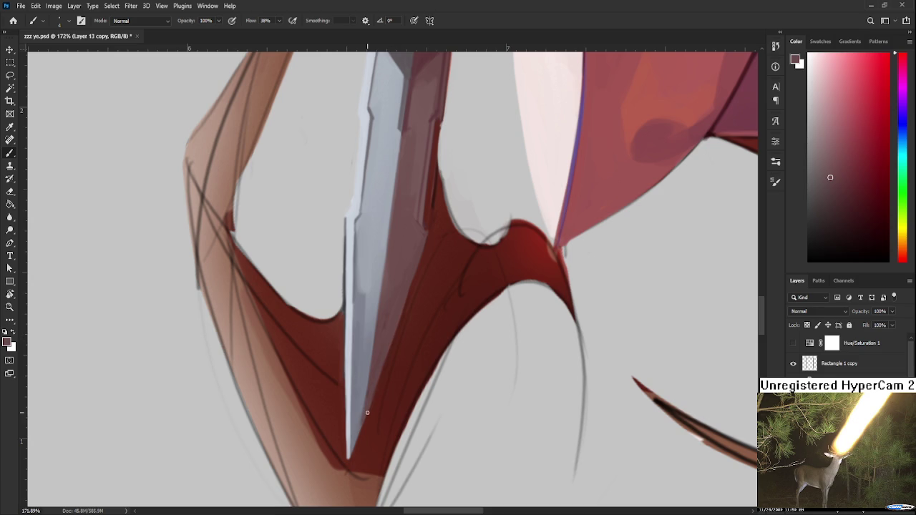
left_click(370, 393, "alt")
Step: Darken the red shape along the serrated blade's edge with freshly sampled dark reds
left_click_drag(386, 305, 344, 436)
left_click(362, 350, "alt")
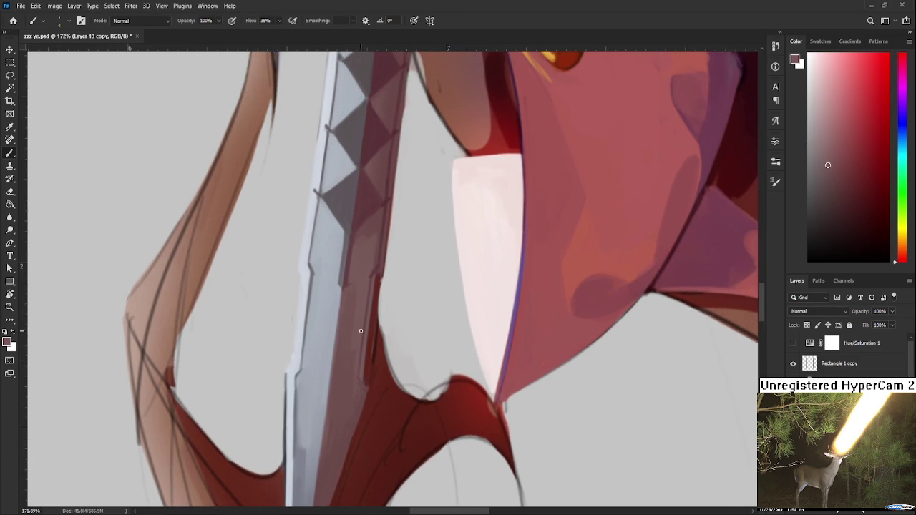
left_click(358, 375, "alt")
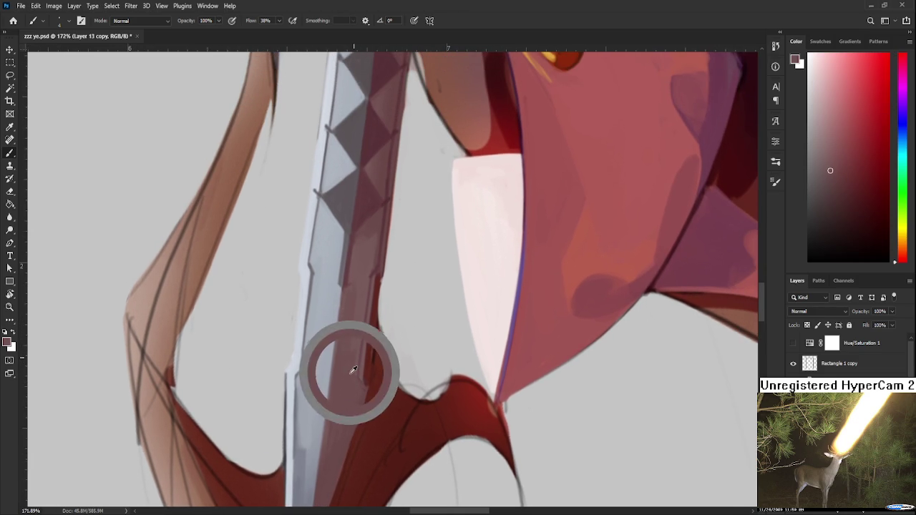
left_click(359, 370, "alt")
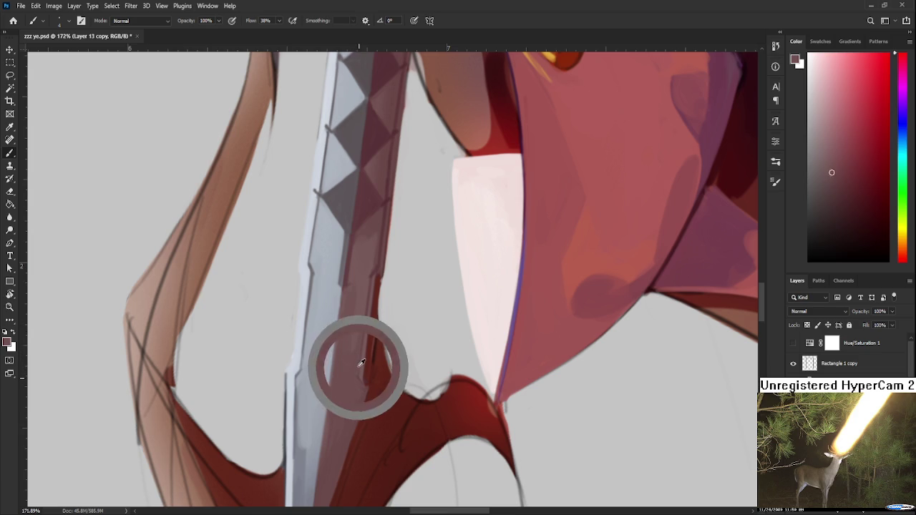
left_click(366, 360, "alt")
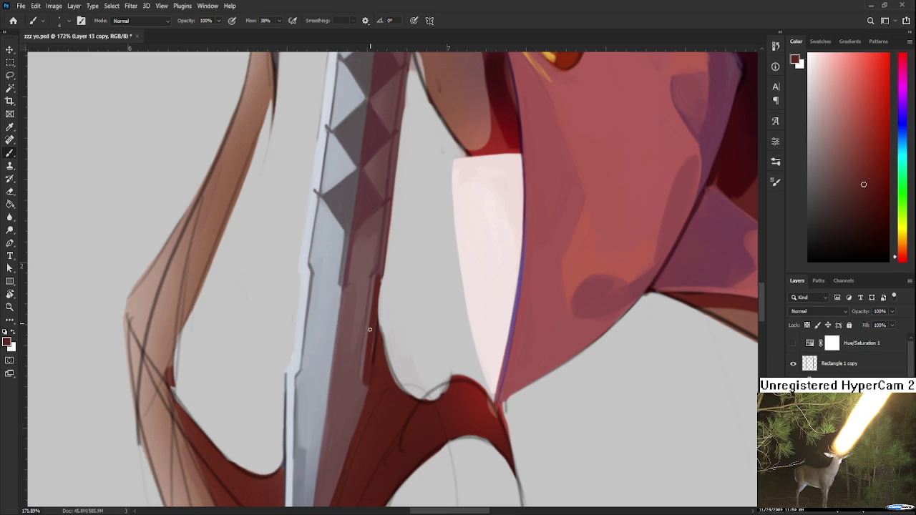
left_click(363, 380, "alt")
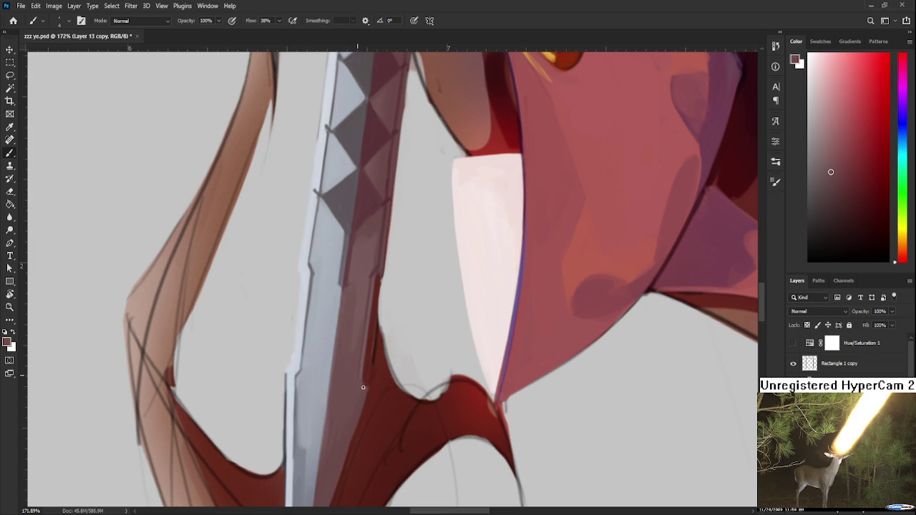
left_click_drag(365, 399, 380, 291)
left_click(378, 350, "alt")
left_click(380, 292, "alt")
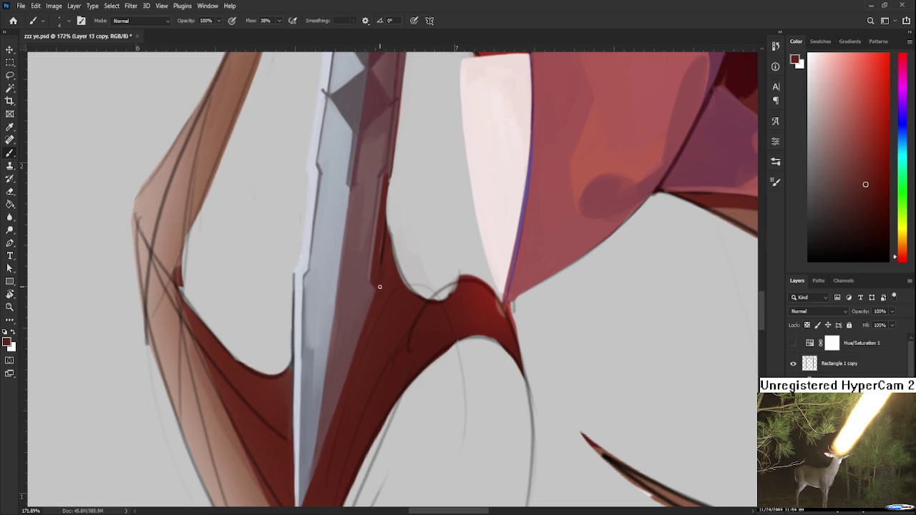
left_click_drag(357, 340, 380, 277)
key("r")
mouse_move(378, 291)
left_mouse_down()
mouse_move(401, 319)
mouse_move(440, 317)
mouse_move(467, 300)
left_mouse_up()
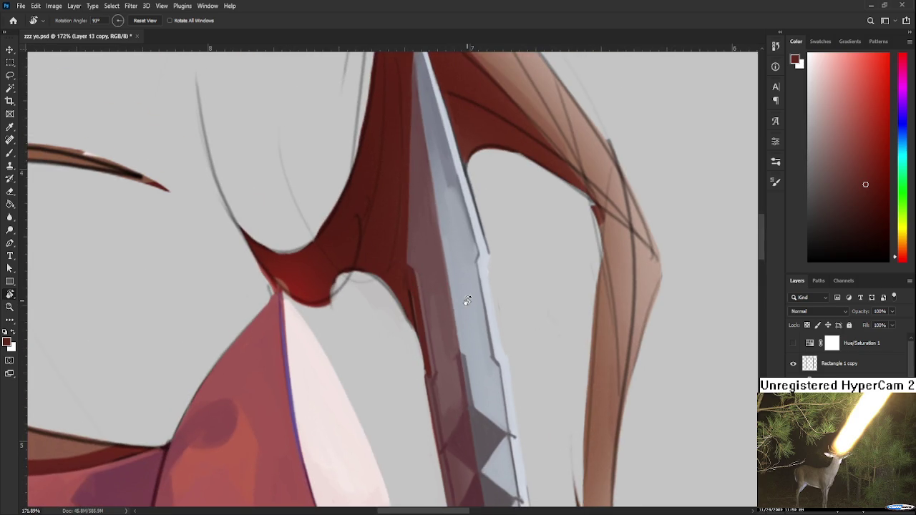
Step: Sample the wing red and a blade grey-blue, then turn the view about 40° clockwise
scroll(467, 300, "down", 10)
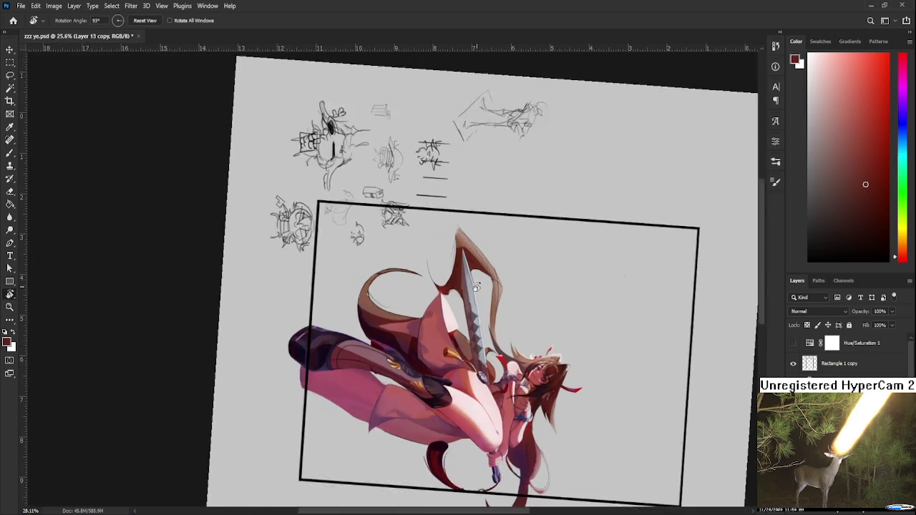
scroll(476, 286, "up", 7)
key("b")
left_click(452, 437, "alt")
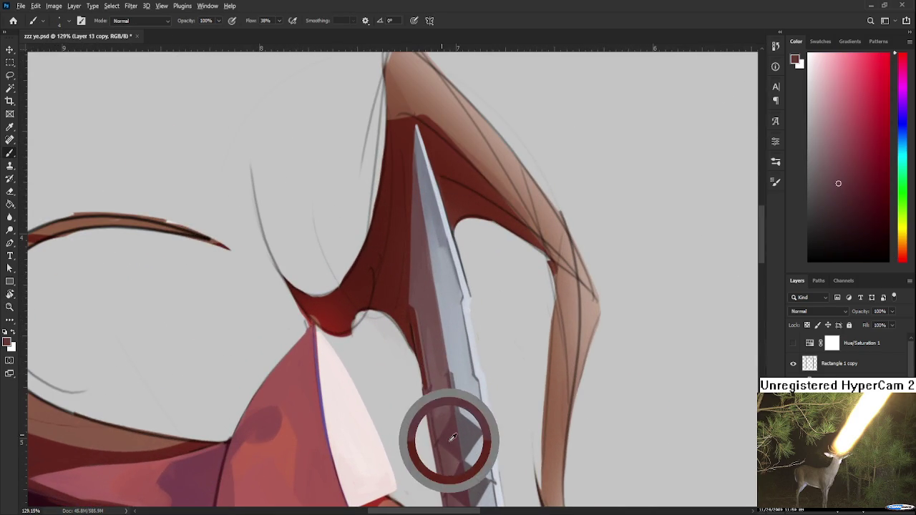
scroll(405, 375, "up", 3)
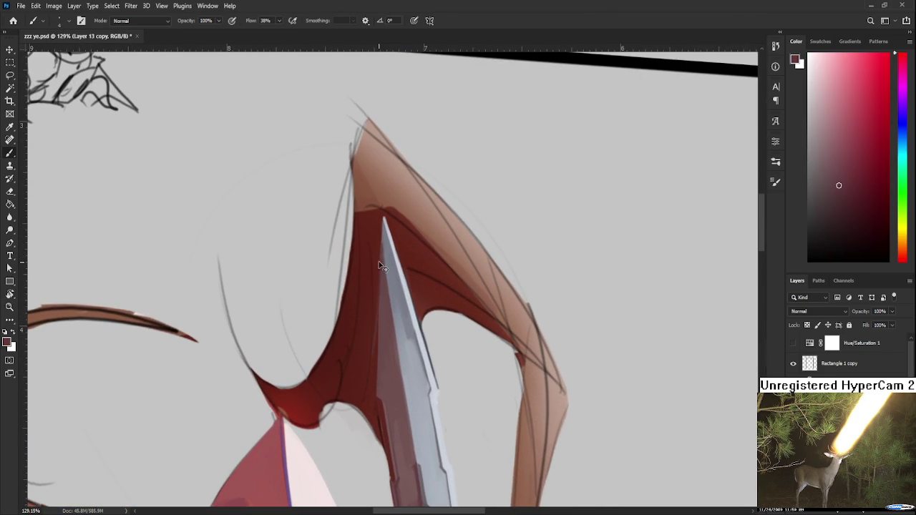
left_click(381, 322, "alt")
scroll(398, 325, "down", 5)
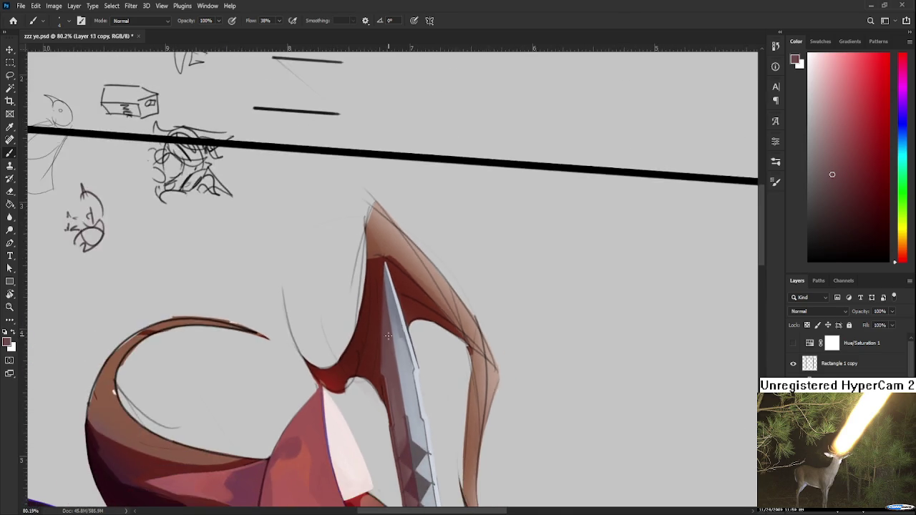
scroll(408, 323, "up", 2)
scroll(408, 323, "up", 2)
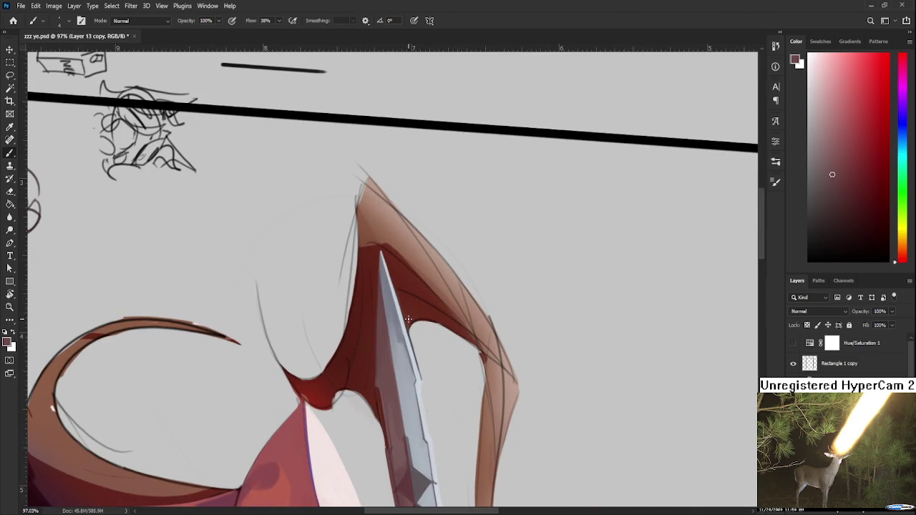
left_click(402, 330, "alt")
key("r")
mouse_move(402, 330)
left_mouse_down()
mouse_move(382, 358)
mouse_move(371, 342)
left_mouse_up()
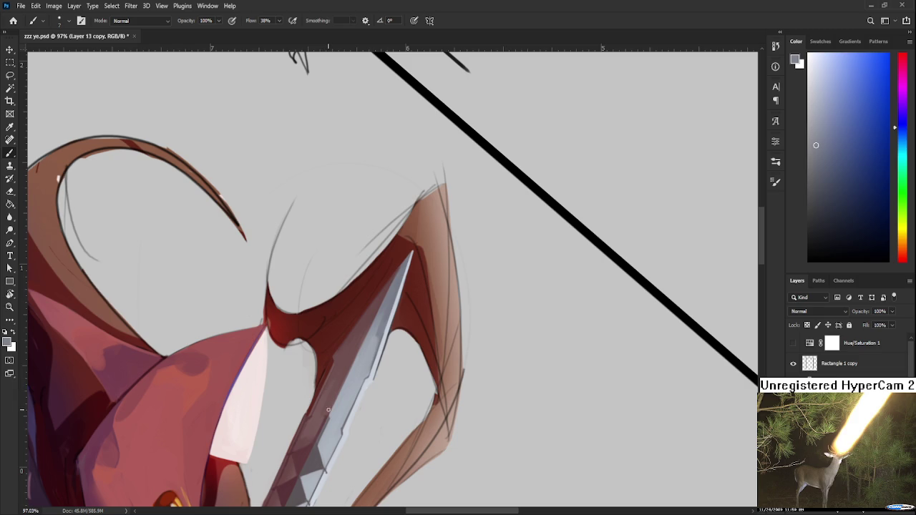
Step: Brighten the blade's shaded edge near the tip, resampling lighter and darker grey-blues
left_click_drag(352, 379, 324, 420)
left_click(373, 325, "alt")
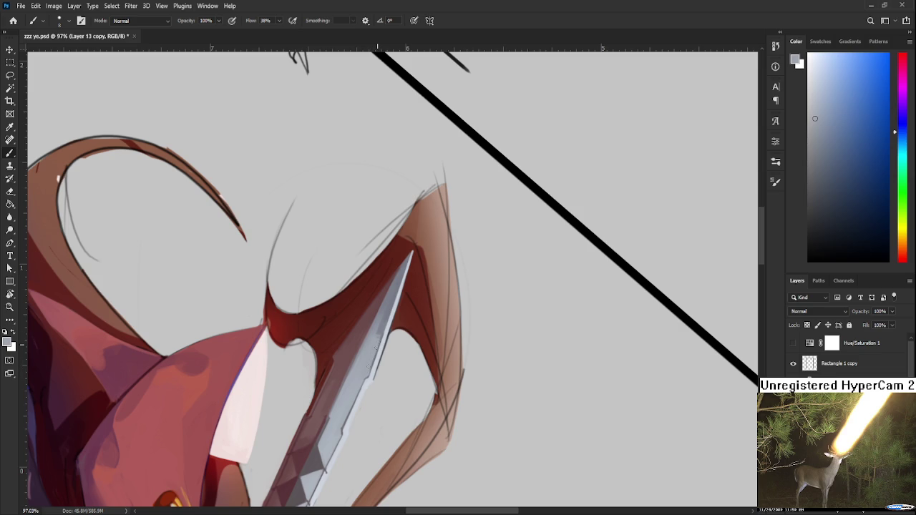
left_click(375, 338, "alt")
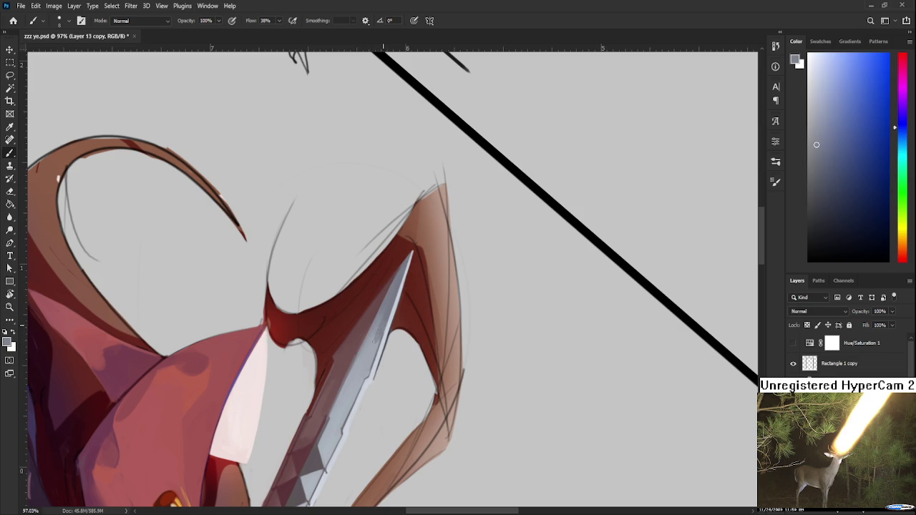
left_click_drag(383, 318, 361, 332)
left_click(360, 332, "alt")
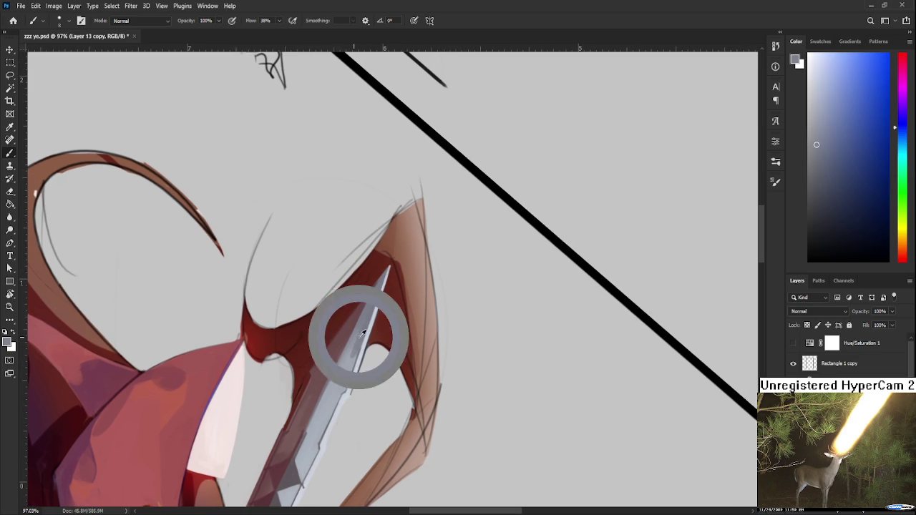
left_click(348, 368, "alt")
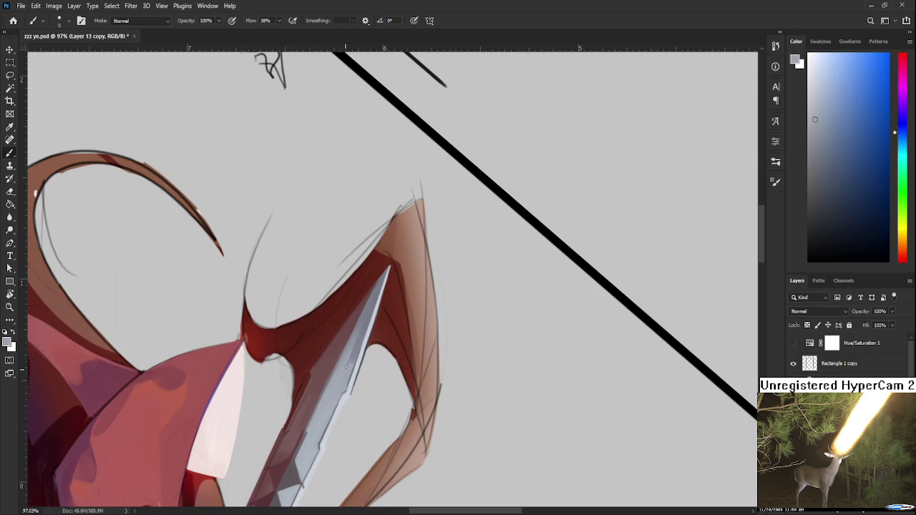
left_click(353, 356, "alt")
left_click(354, 353, "alt")
left_click_drag(354, 352, 357, 342)
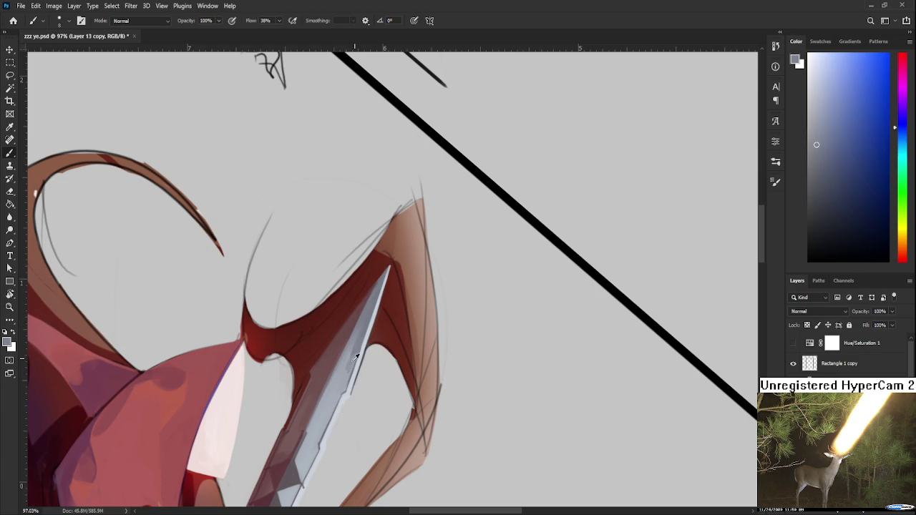
left_click(356, 351, "alt")
left_click(361, 344, "alt")
left_click_drag(361, 344, 350, 351)
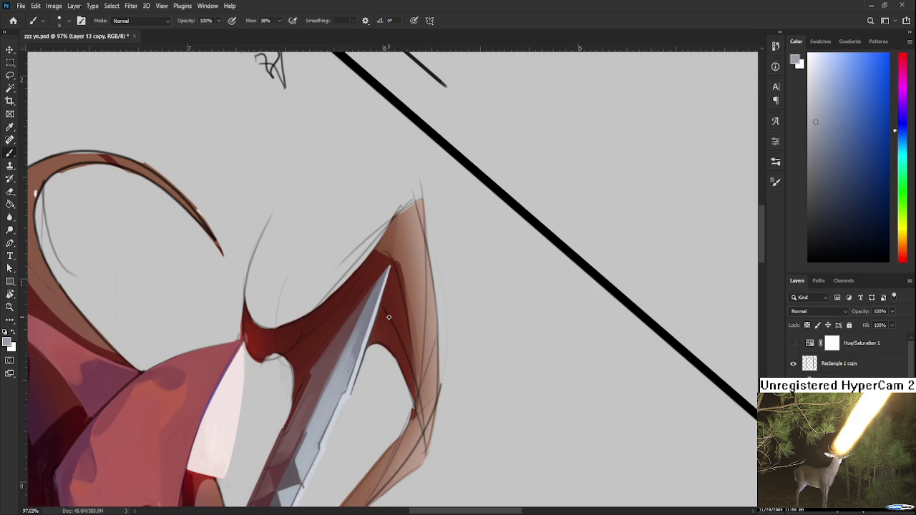
Step: Rotate and zoom out to show the whole girl and her sword
scroll(388, 317, "down", 5)
key("r")
mouse_move(389, 317)
left_mouse_down()
mouse_move(429, 301)
mouse_move(459, 315)
mouse_move(464, 337)
mouse_move(455, 208)
left_mouse_up()
scroll(272, 297, "up", 6)
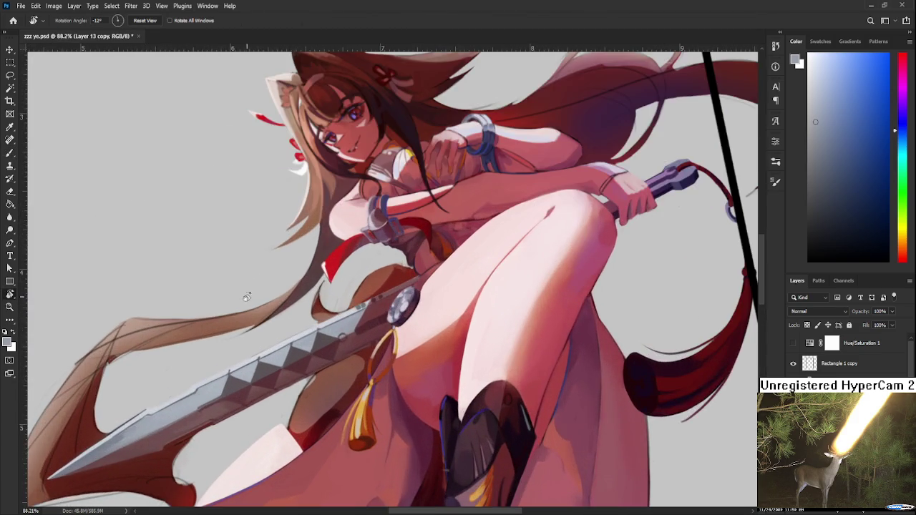
Step: Zoom in close on the blade, sample a greyish-mauve, and pan to the hair and arm
scroll(359, 326, "up", 2)
left_click_drag(327, 409, 597, 276)
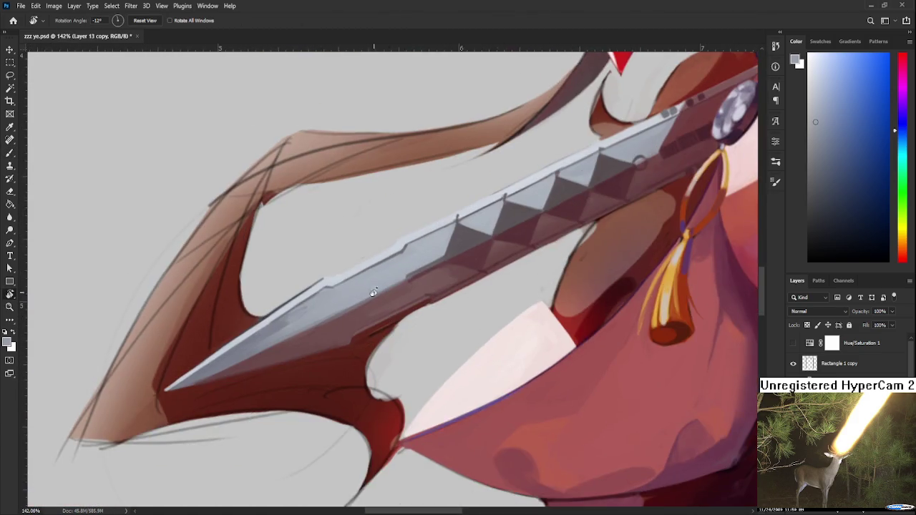
scroll(280, 262, "up", 1)
scroll(280, 262, "up", 1)
key("b")
left_click(536, 284, "alt")
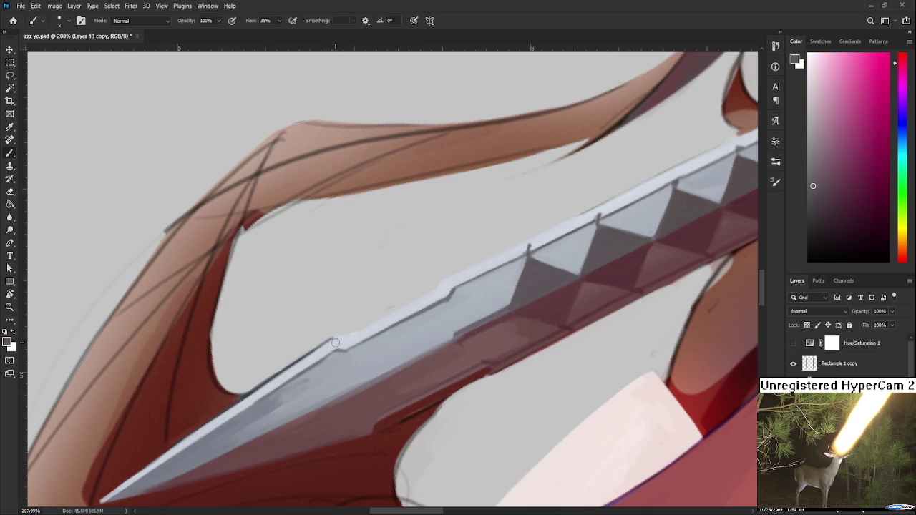
scroll(393, 312, "up", 6)
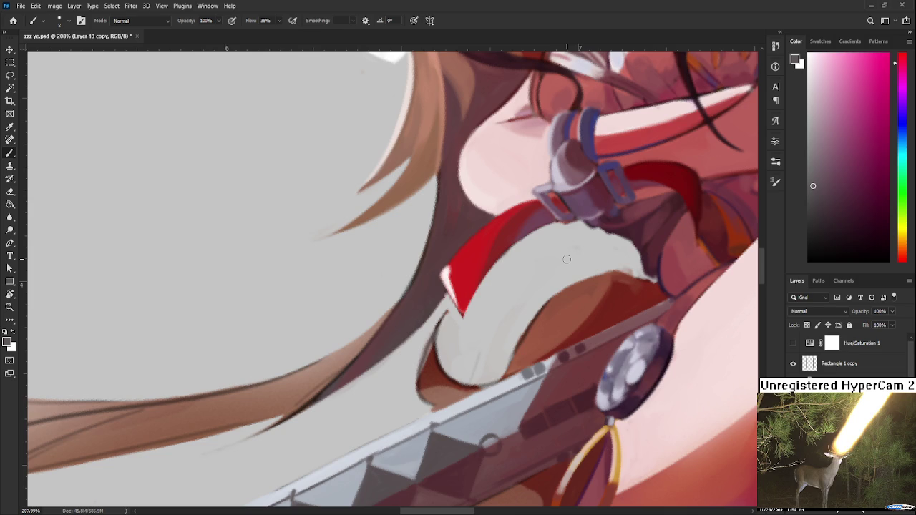
mouse_move(566, 259)
left_mouse_down()
mouse_move(435, 415)
mouse_move(423, 363)
mouse_move(444, 373)
mouse_move(585, 347)
left_mouse_up()
Step: Sample the bracelet's bluish grey and dab a bluish notch onto the blade edge
left_click(406, 330, "alt")
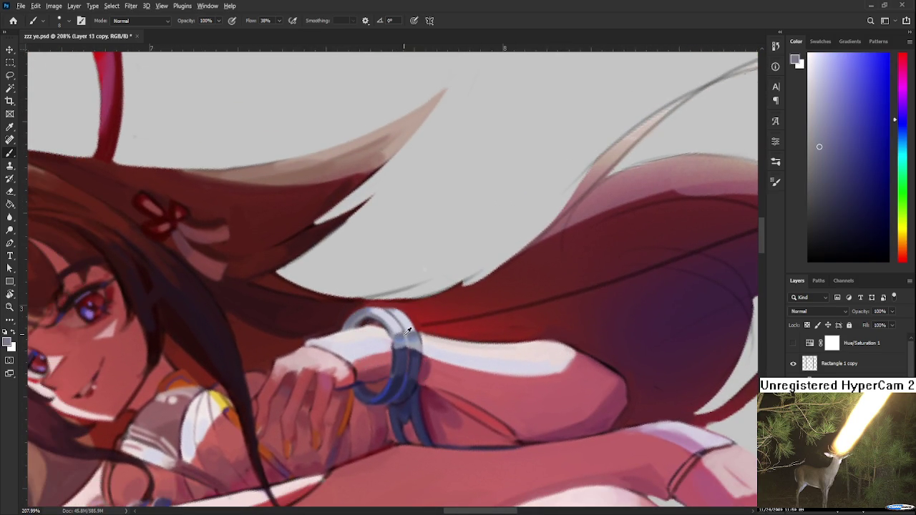
left_click(408, 330, "alt")
mouse_move(408, 329)
left_mouse_down()
mouse_move(463, 270)
mouse_move(351, 393)
mouse_move(380, 361)
mouse_move(290, 408)
mouse_move(300, 383)
mouse_move(311, 385)
left_mouse_up()
left_click(299, 387, "alt")
left_click(297, 380, "alt")
mouse_move(406, 333)
left_mouse_down()
mouse_move(395, 343)
mouse_move(401, 332)
left_mouse_up()
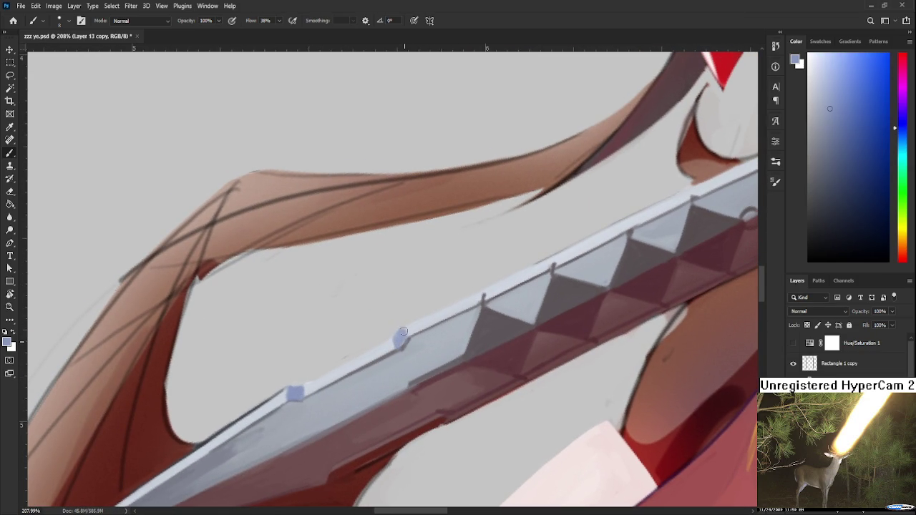
Step: Turn the canvas about 90° so the blade runs diagonally for painting
key("r")
mouse_move(400, 328)
left_mouse_down()
mouse_move(349, 340)
mouse_move(344, 297)
left_mouse_up()
key("b")
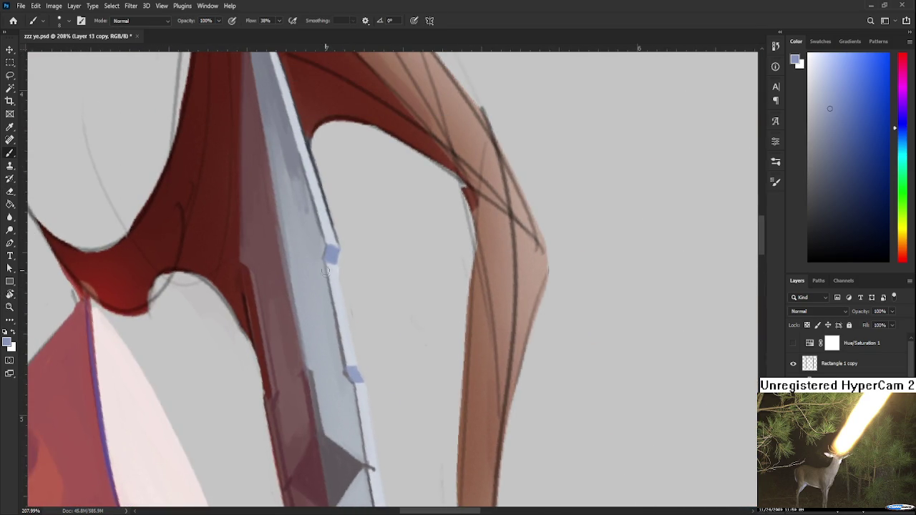
scroll(351, 358, "down", 5)
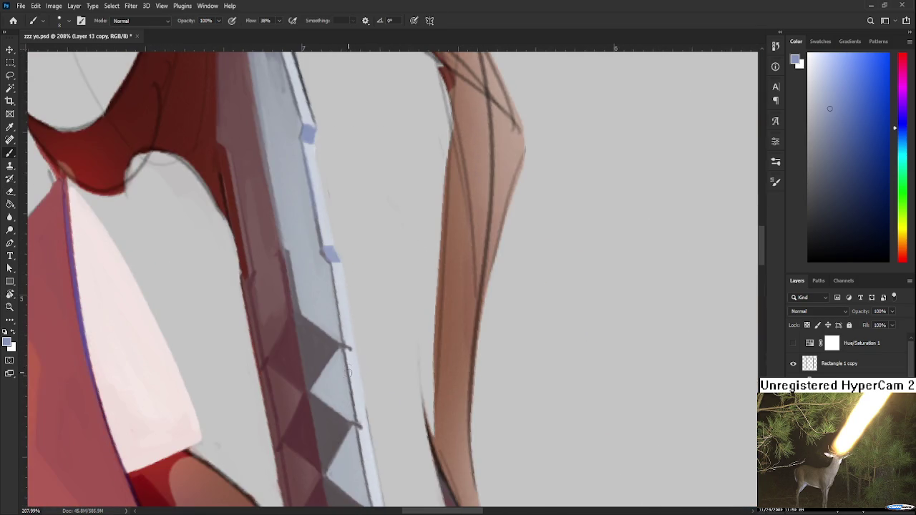
key("r")
mouse_move(368, 380)
left_mouse_down()
mouse_move(450, 323)
mouse_move(515, 307)
mouse_move(474, 302)
mouse_move(389, 320)
mouse_move(317, 372)
left_mouse_up()
key("b")
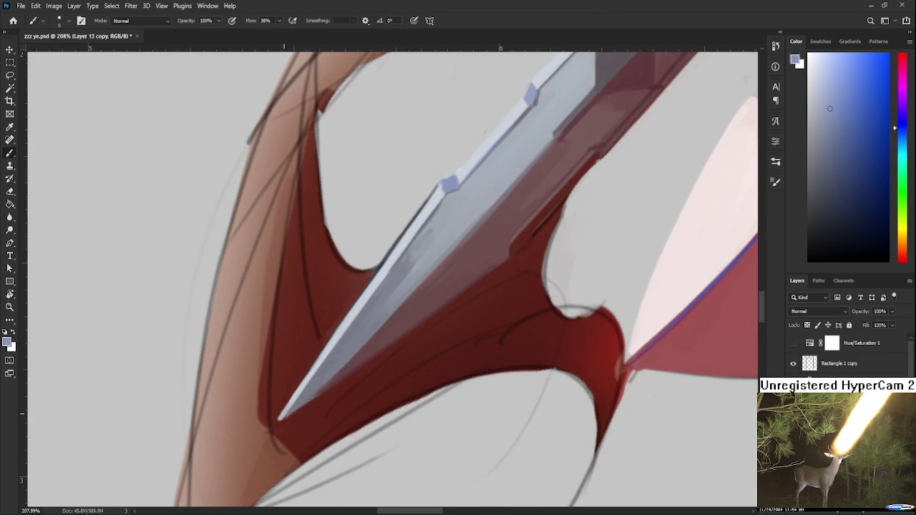
left_click(315, 372, "alt")
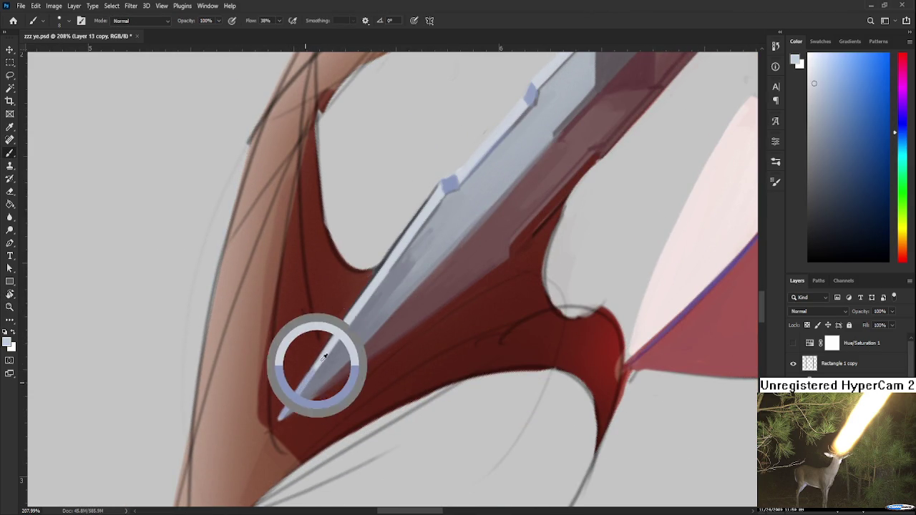
left_click_drag(306, 385, 298, 395)
Step: Sample blue-grey and light grey tones from the blade edge near the tip
left_click(374, 315, "alt")
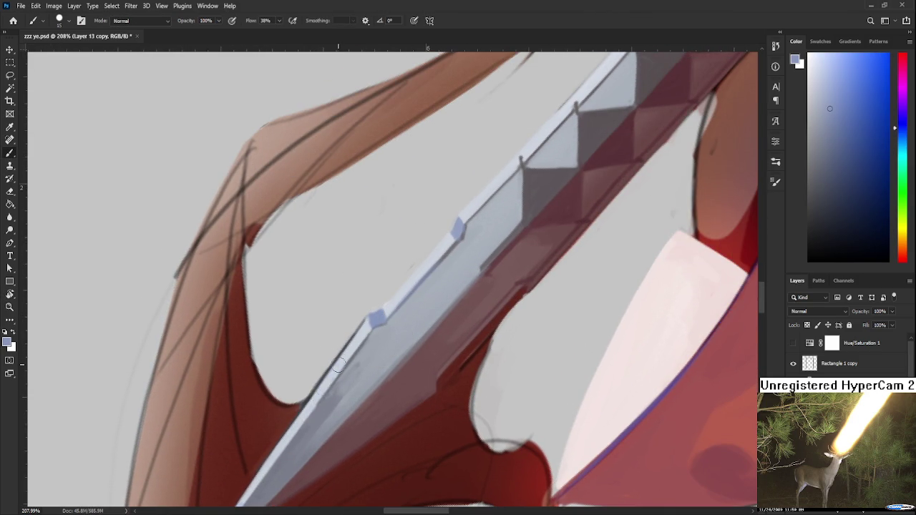
left_click(287, 438, "alt")
left_click(337, 362, "alt")
left_click(323, 368, "alt")
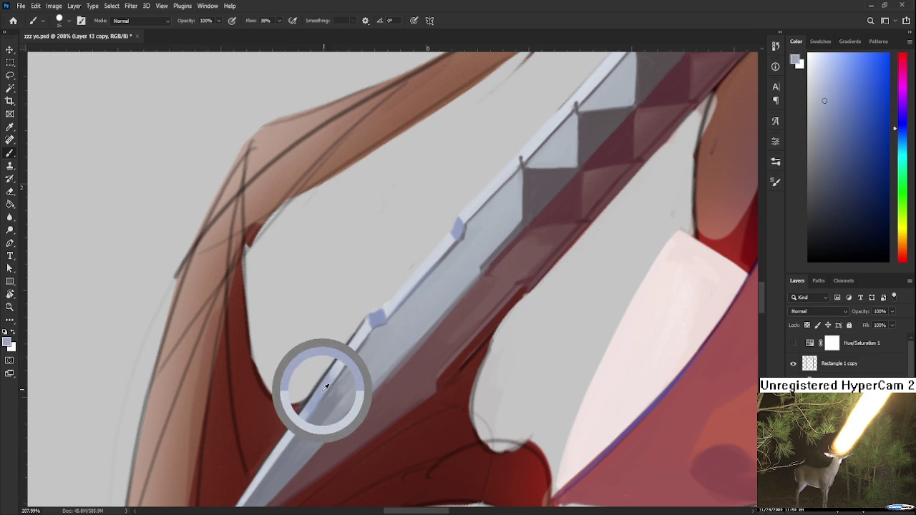
key("e")
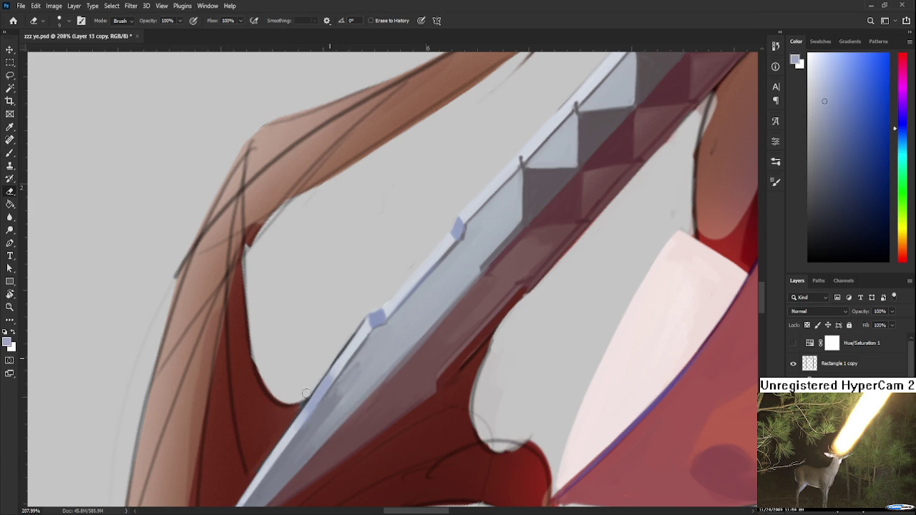
scroll(382, 285, "down", 3)
scroll(382, 285, "down", 2)
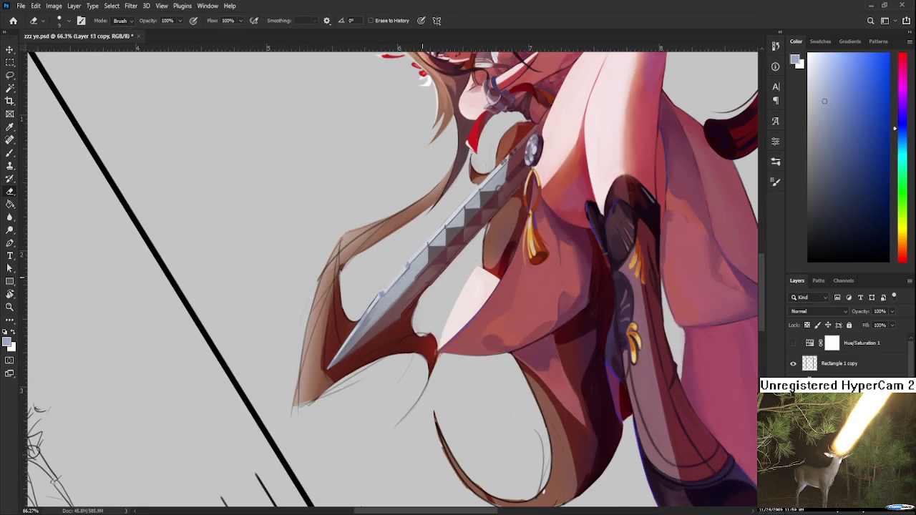
Step: Brighten the blade's light edge with a faint stroke of sampled blade colour
scroll(436, 244, "up", 4)
key("b")
left_click(346, 411, "alt")
left_click_drag(530, 222, 423, 336)
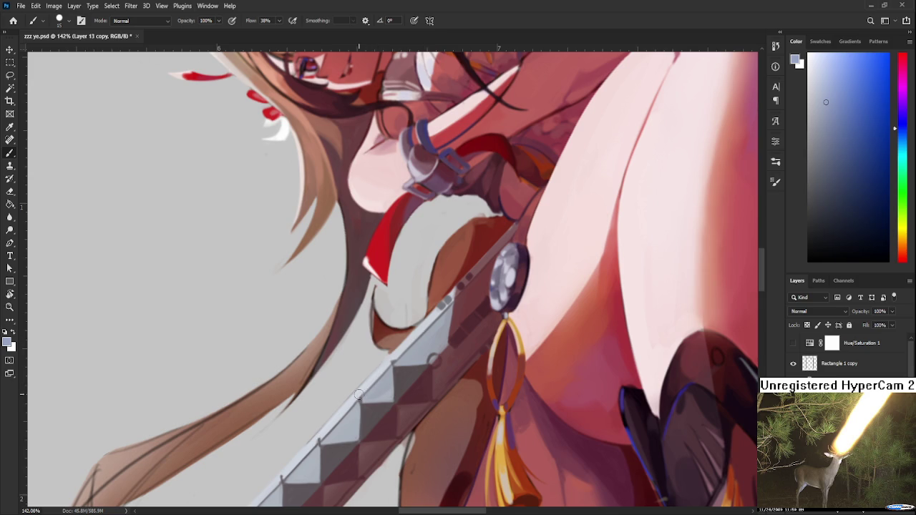
mouse_move(392, 362)
left_mouse_down()
mouse_move(339, 416)
mouse_move(387, 362)
left_mouse_up()
left_click(408, 337, "alt")
left_click(372, 381, "alt")
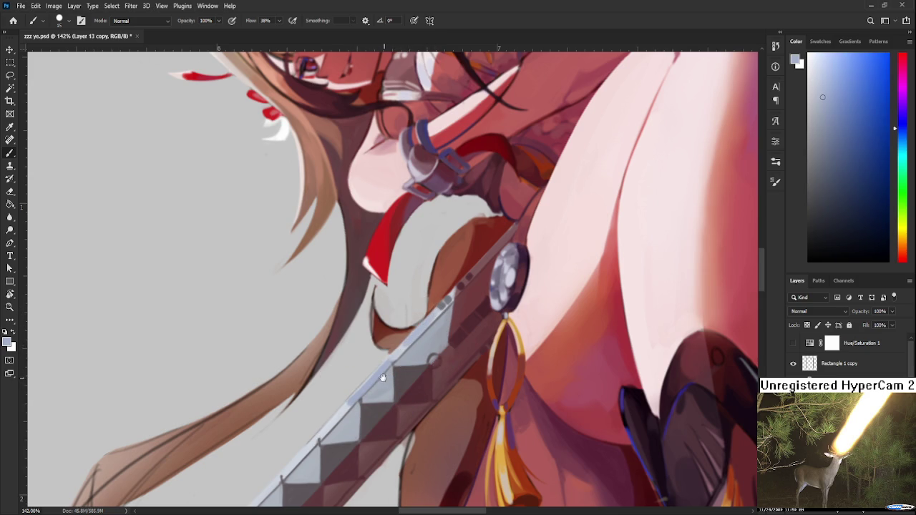
Step: Work along the edge toward the hilt, sampling a series of blade tones, then zoom out
left_click_drag(396, 358, 443, 303)
left_click(389, 337, "alt")
left_click_drag(327, 418, 355, 391)
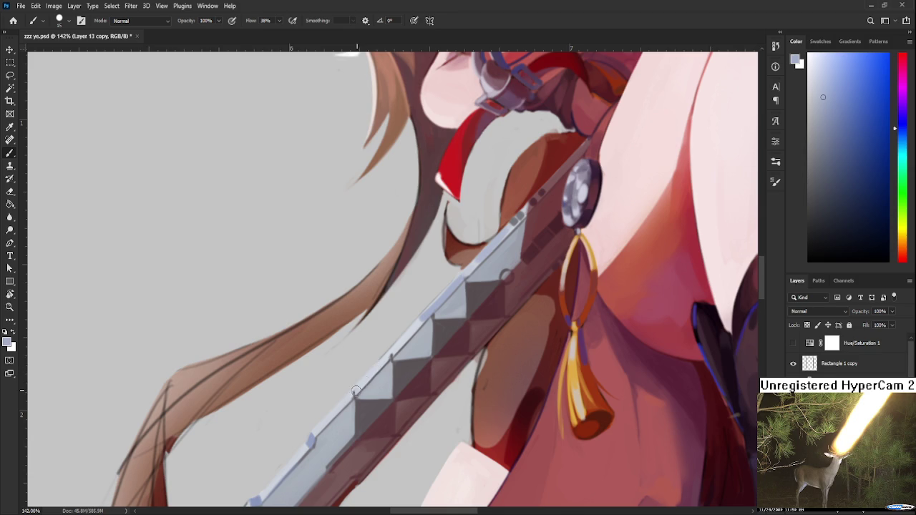
left_click(381, 361, "alt")
left_click(364, 372, "alt")
left_click(393, 338, "alt")
left_click(364, 376, "alt")
left_click(424, 315, "alt")
left_click(392, 351, "alt")
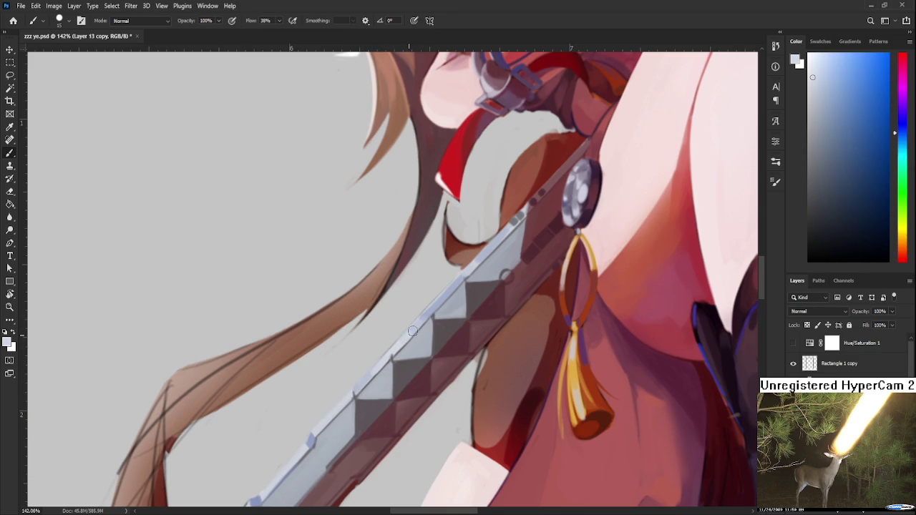
left_click(448, 293, "alt")
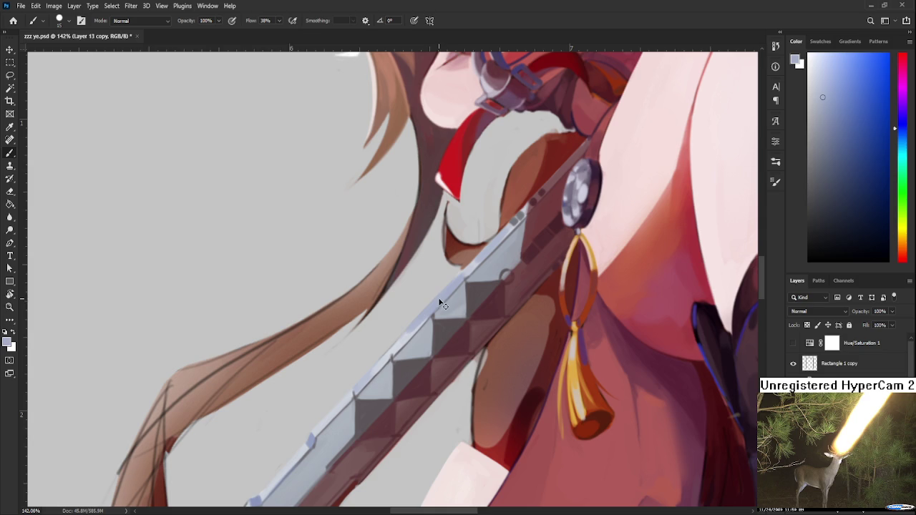
left_click(409, 327, "alt")
left_click_drag(454, 283, 408, 344)
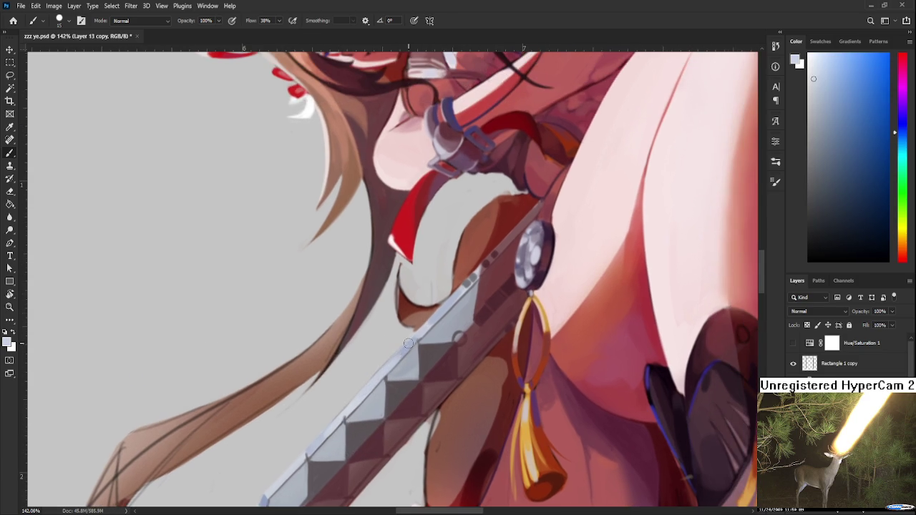
left_click(406, 348, "alt")
left_click(430, 325, "alt")
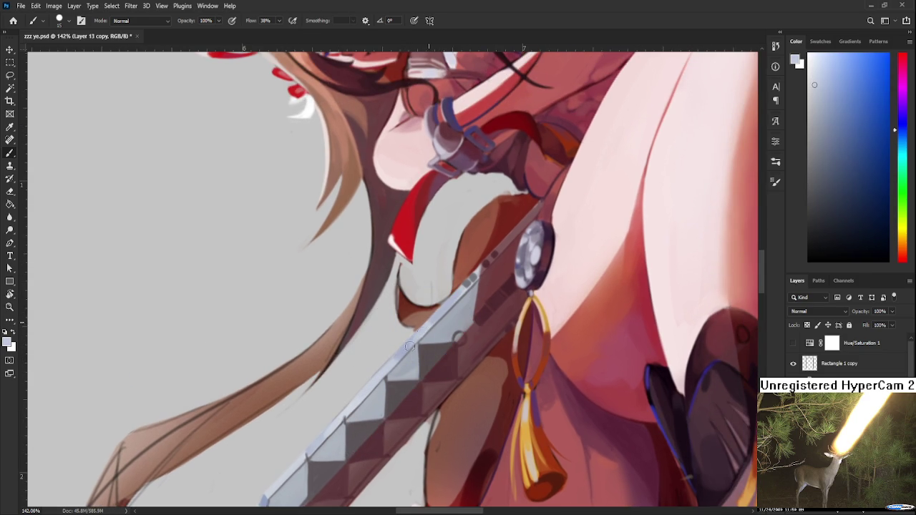
scroll(387, 416, "down", 3)
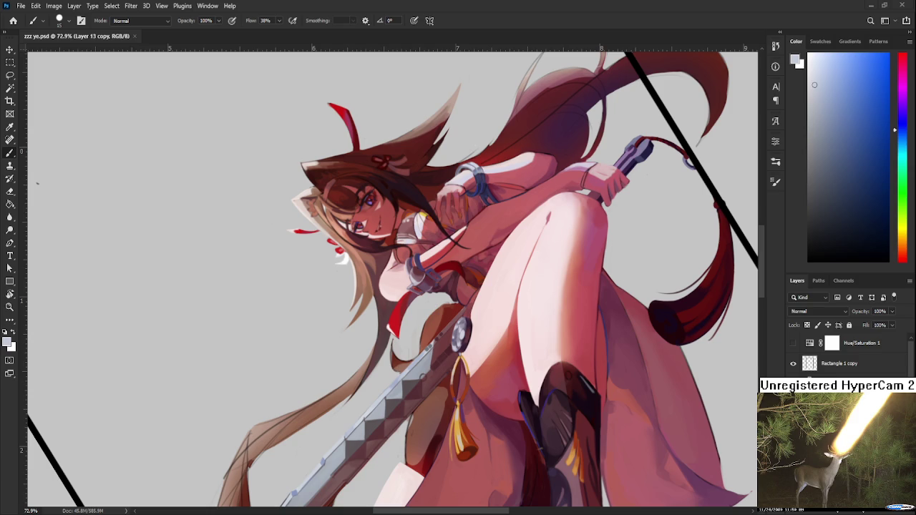
Step: Zoom in, sample the dark red-brown by the guard, and stroke along the sword edge
scroll(439, 360, "up", 5)
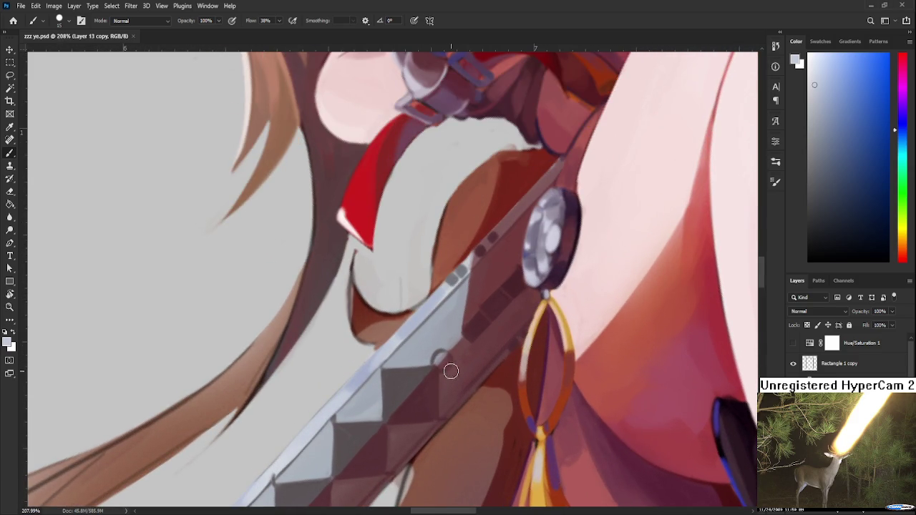
left_click(514, 285, "alt")
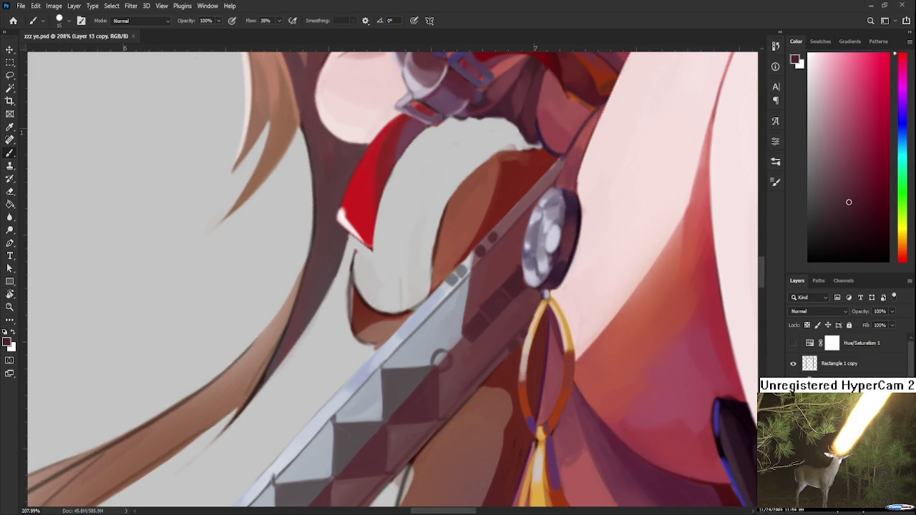
left_click_drag(493, 289, 392, 407)
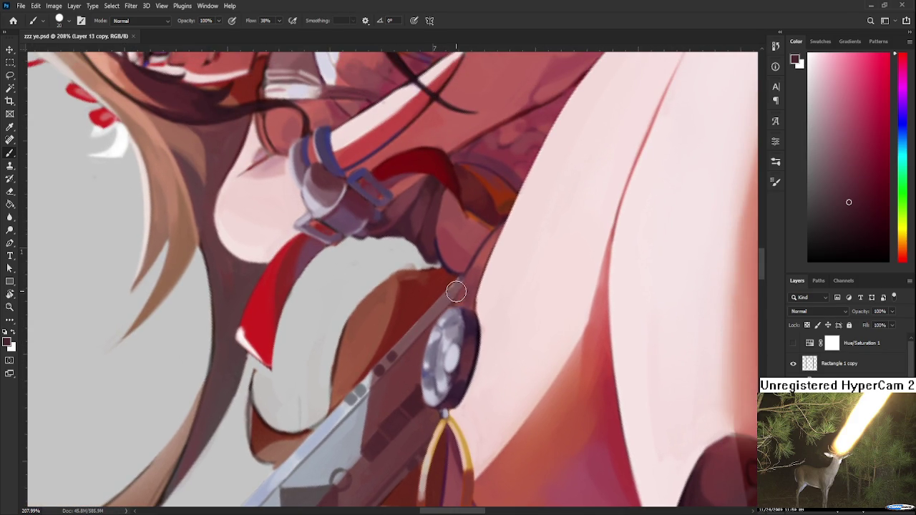
mouse_move(458, 285)
left_mouse_down()
mouse_move(415, 327)
mouse_move(445, 300)
left_mouse_up()
Step: Repeatedly sample and dab colours along the sword edge above the gold tassel
left_click(430, 315, "alt")
left_click(450, 295, "alt")
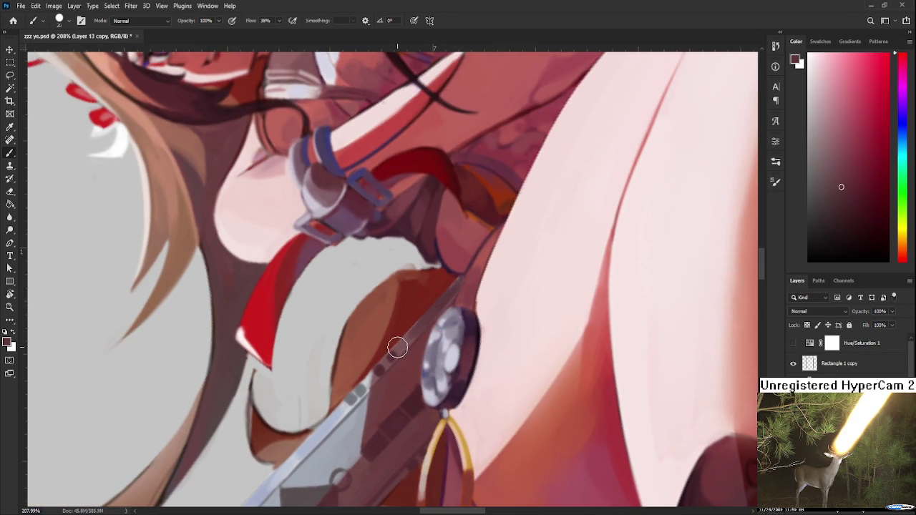
left_click(401, 342, "alt")
left_click(392, 359, "alt")
left_click(410, 339, "alt")
left_click(383, 366, "alt")
left_click(405, 344, "alt")
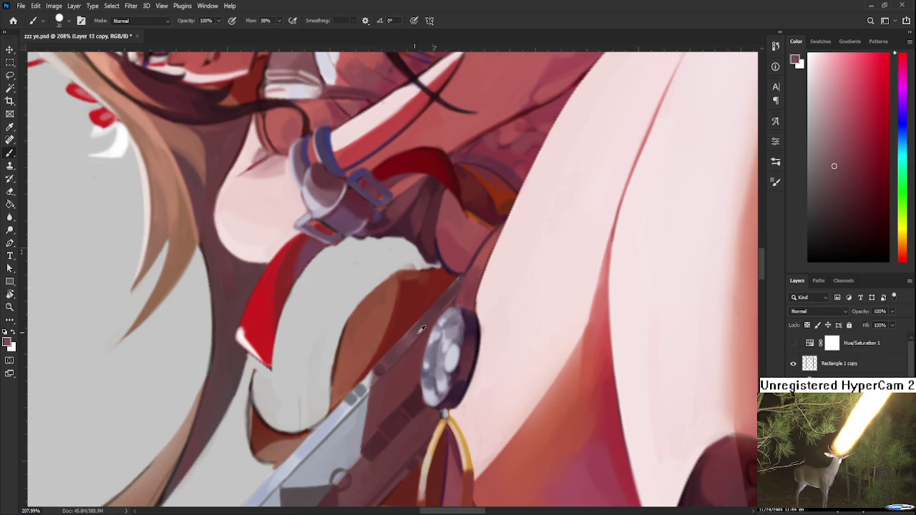
left_click(392, 354, "alt")
left_click(406, 337, "alt")
left_click(388, 348, "alt")
left_click(379, 374, "alt")
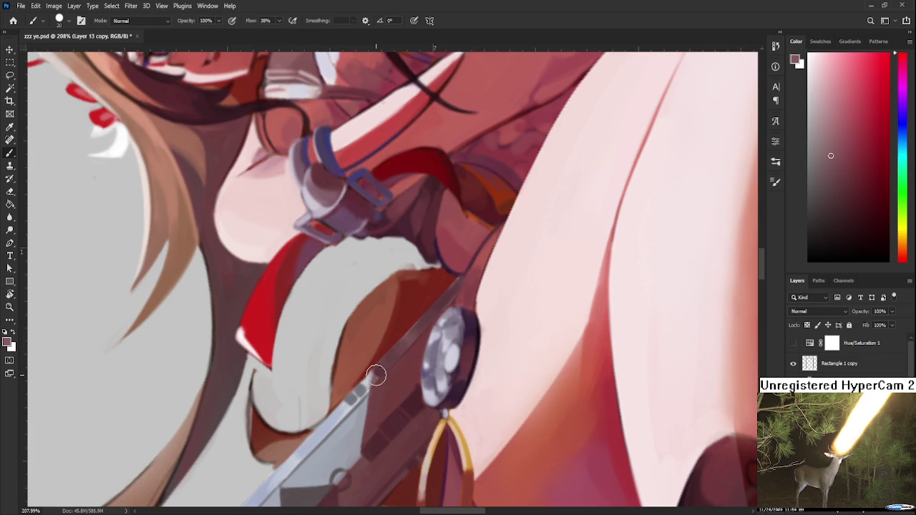
left_click(441, 305, "alt")
scroll(449, 292, "down", 3)
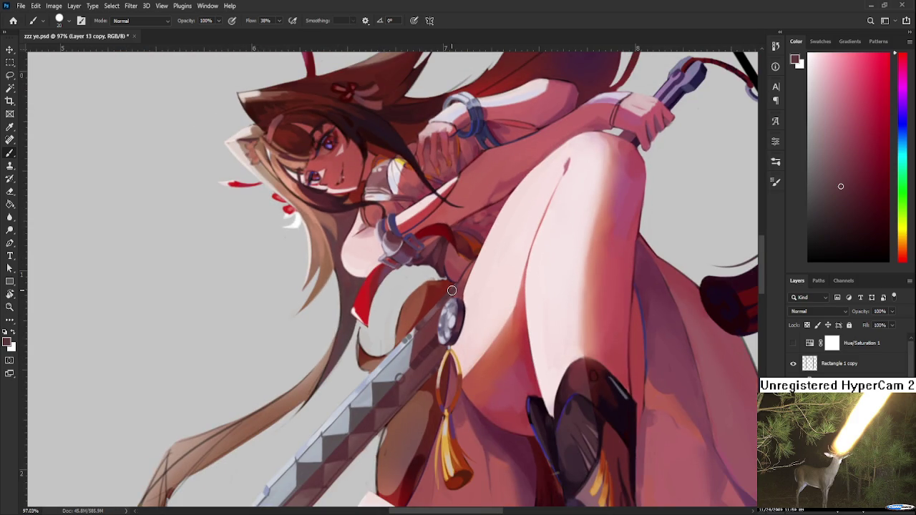
scroll(447, 322, "up", 3)
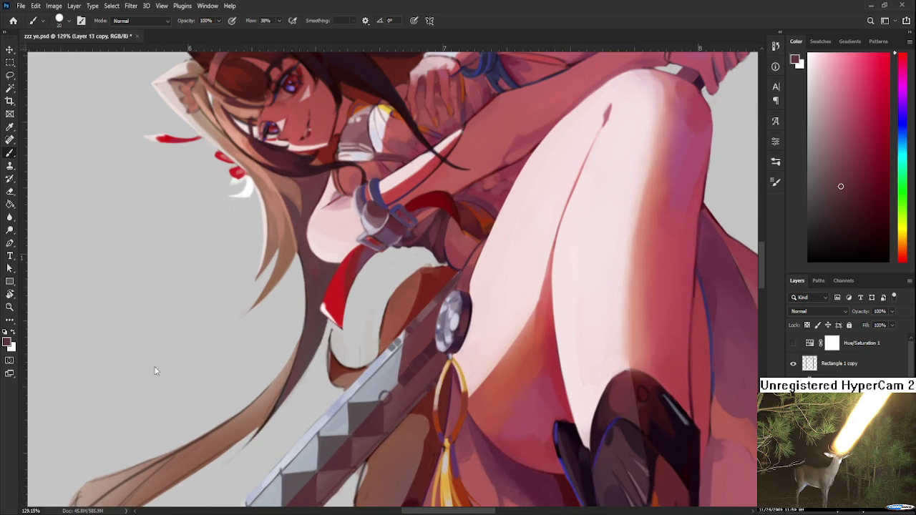
scroll(339, 294, "down", 6)
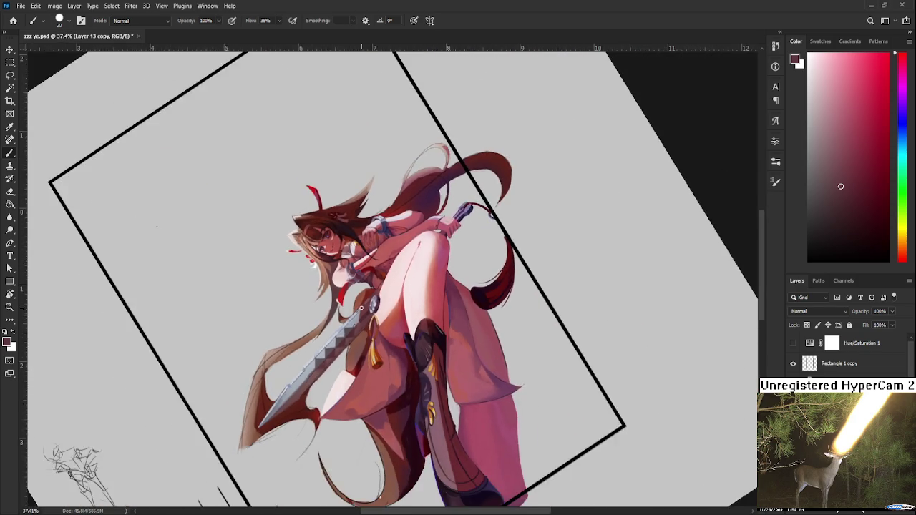
scroll(362, 308, "down", 1)
Step: Rotate the view so the blade points upward, zoom in and sample blade colours
key("r")
mouse_move(415, 179)
left_mouse_down()
mouse_move(485, 324)
mouse_move(459, 352)
left_mouse_up()
scroll(361, 312, "up", 5)
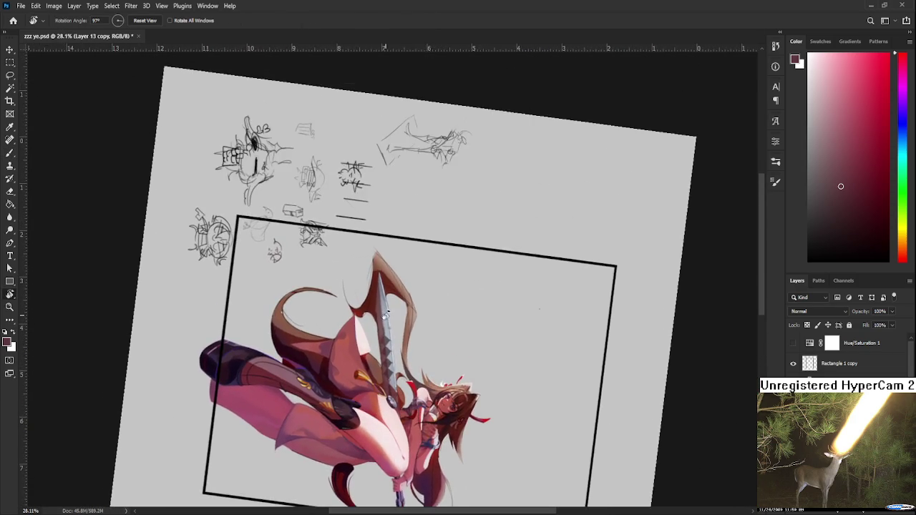
scroll(361, 313, "up", 1)
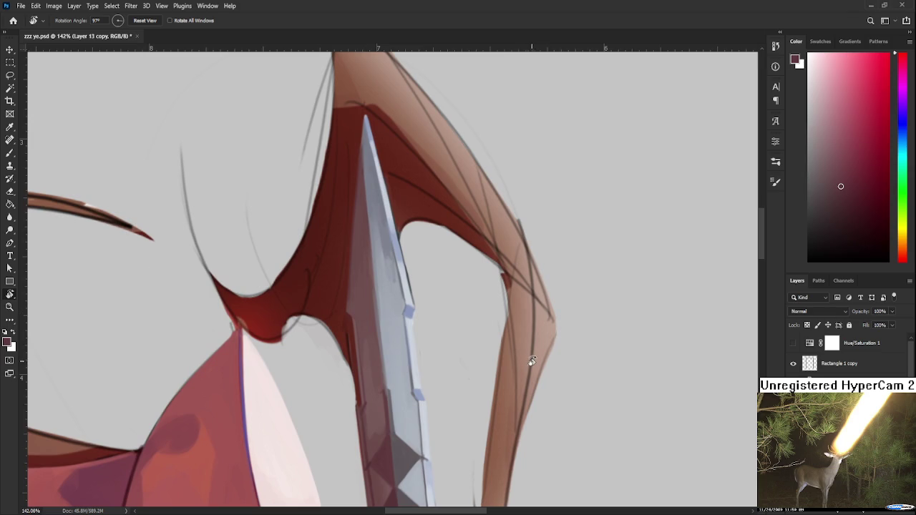
left_click_drag(420, 378, 457, 333)
key("b")
left_click(400, 289, "alt")
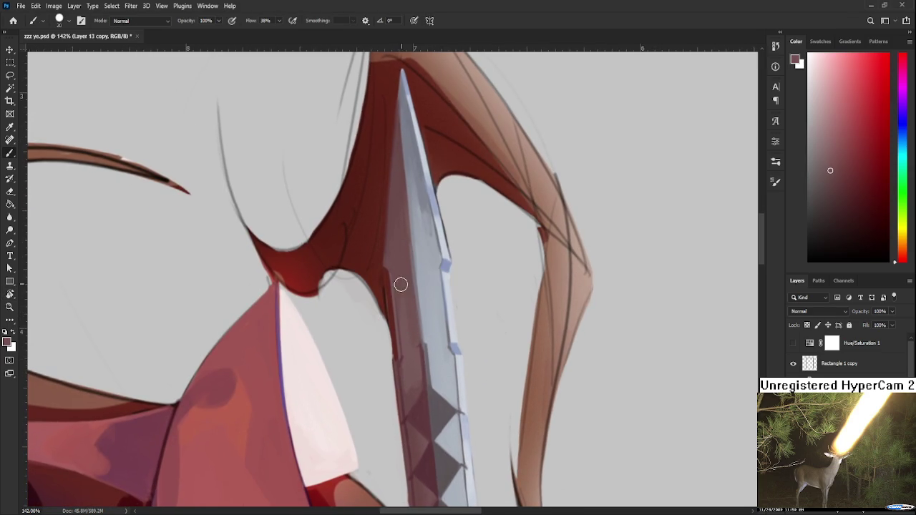
left_click(410, 373, "alt")
left_click(411, 327, "alt")
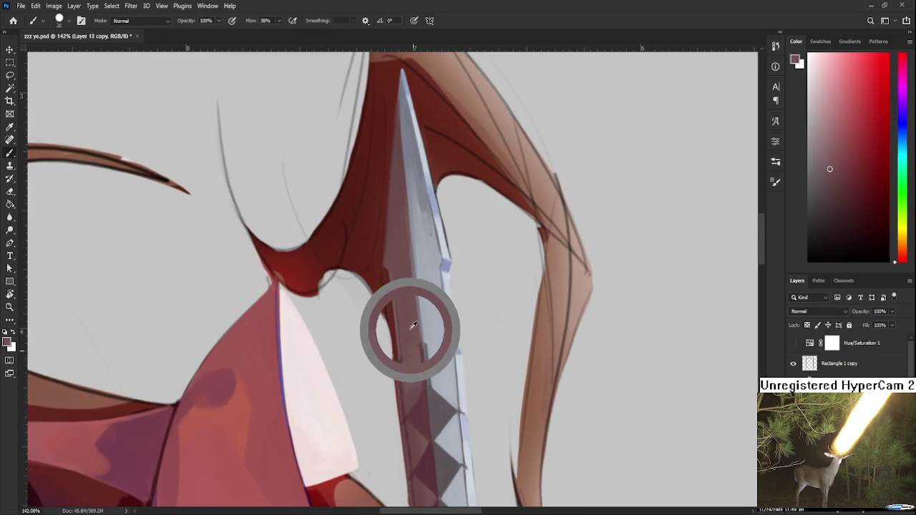
left_click(405, 369, "alt")
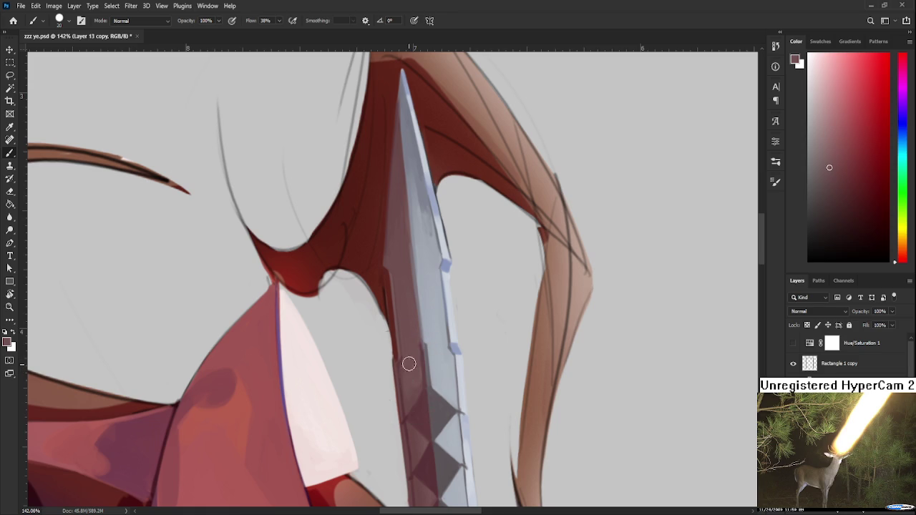
Step: Tilt the blade diagonally, sample the guard's dark red and shrink the brush
key("r")
mouse_move(405, 369)
left_mouse_down()
mouse_move(489, 306)
mouse_move(429, 286)
left_mouse_up()
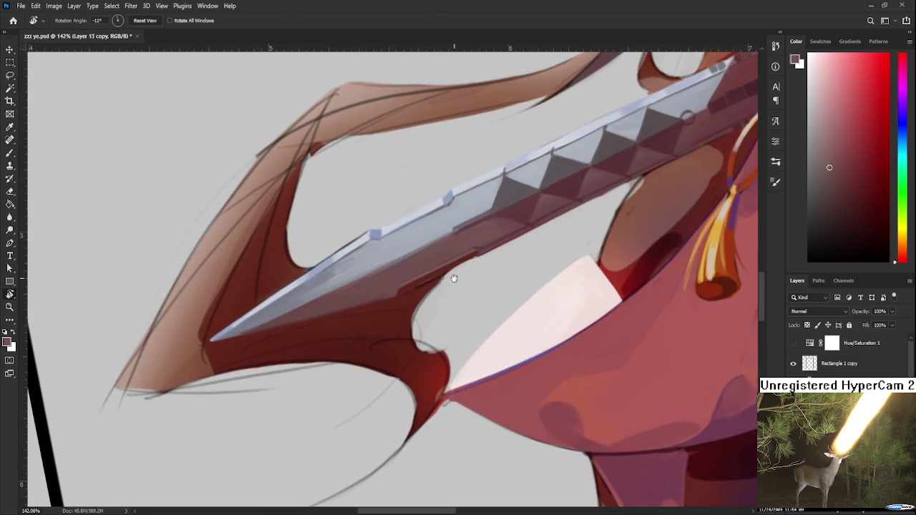
left_click(415, 296, "alt")
key("bracketleft")
key("bracketleft")
key("bracketleft")
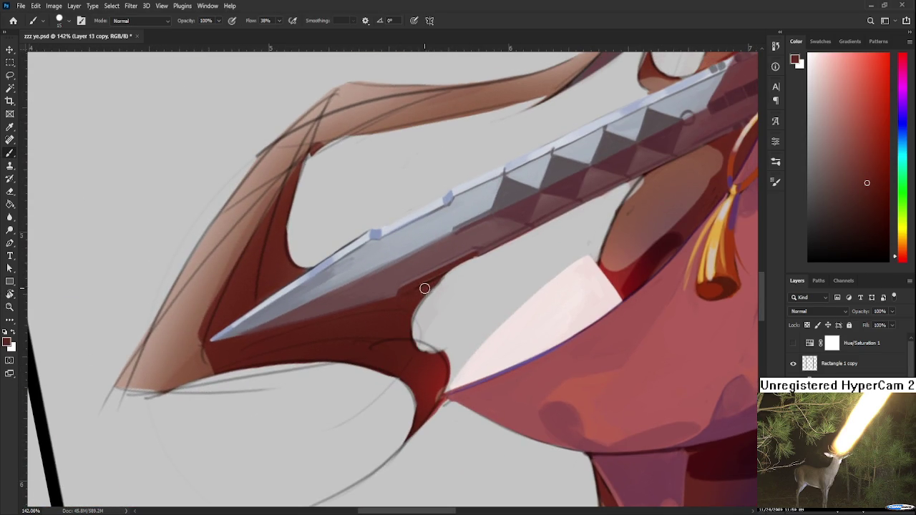
Step: Erase along the concave red edge below the blade until it curves smoothly
key("e")
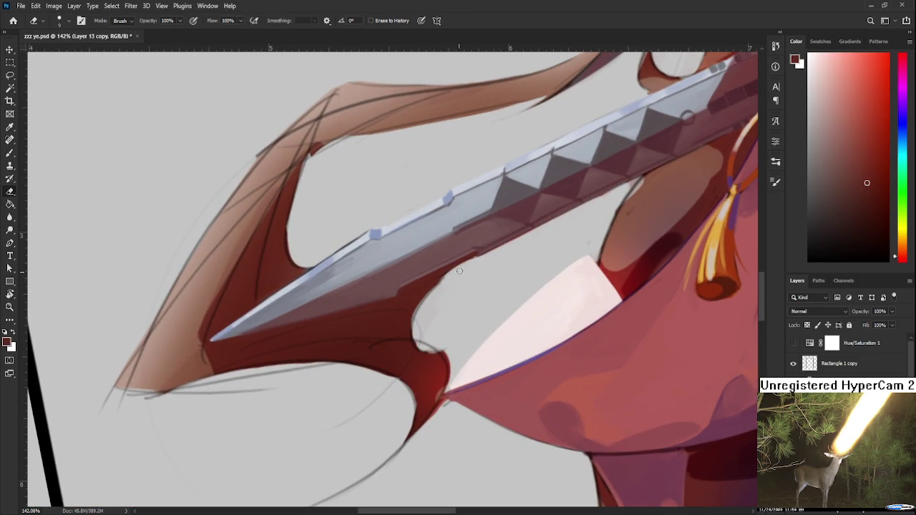
left_click_drag(456, 274, 414, 332)
key("ctrl+z")
left_click_drag(475, 263, 420, 343)
mouse_move(445, 288)
left_mouse_down()
mouse_move(413, 336)
mouse_move(448, 345)
left_mouse_up()
left_click_drag(460, 269, 413, 333)
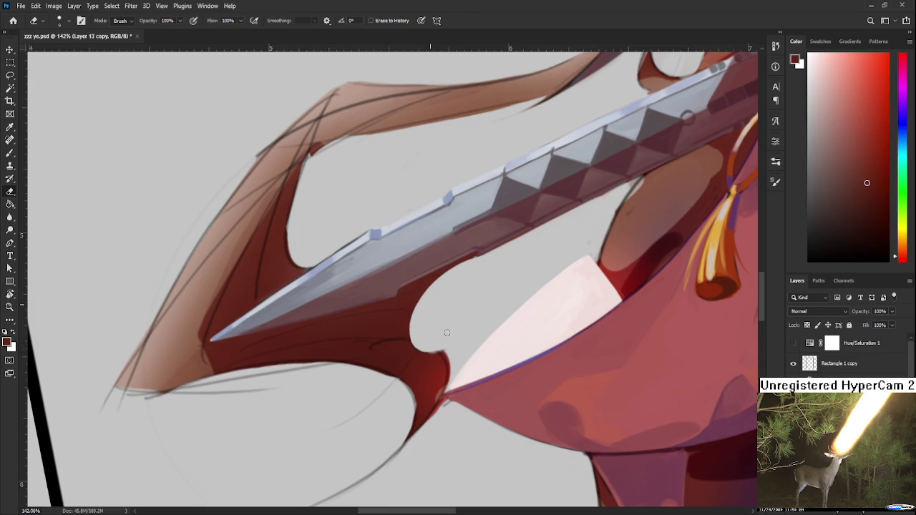
scroll(462, 275, "down", 1)
scroll(462, 276, "down", 5)
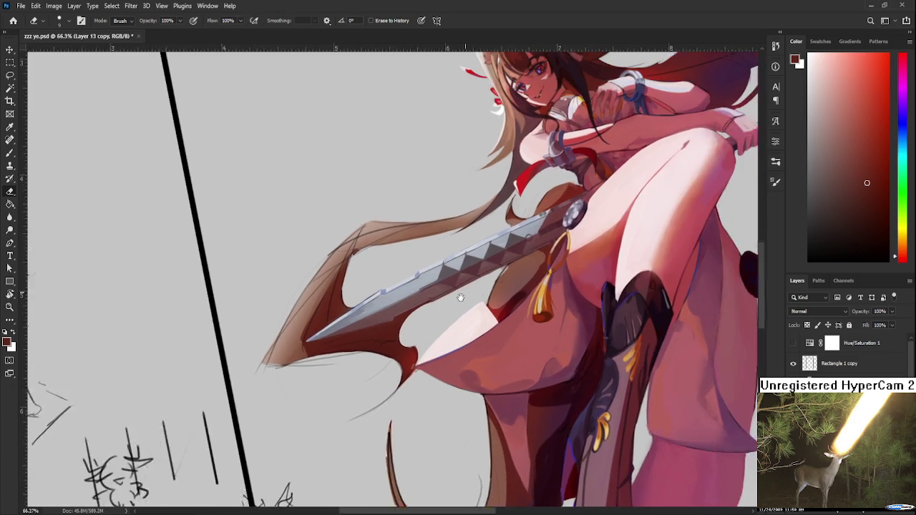
left_click_drag(460, 298, 441, 325)
scroll(480, 277, "up", 8)
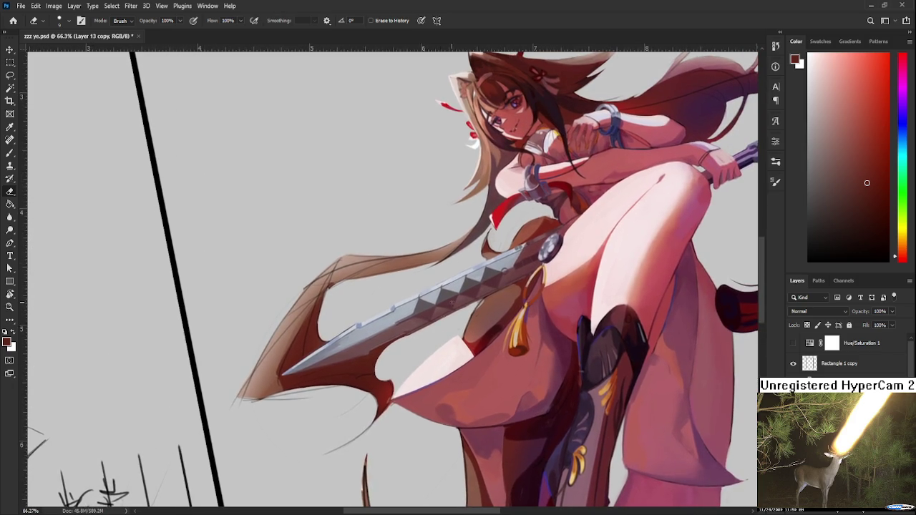
Step: Rotate the view along the blade to its tip and sample the blade's blue-grey tones
key("r")
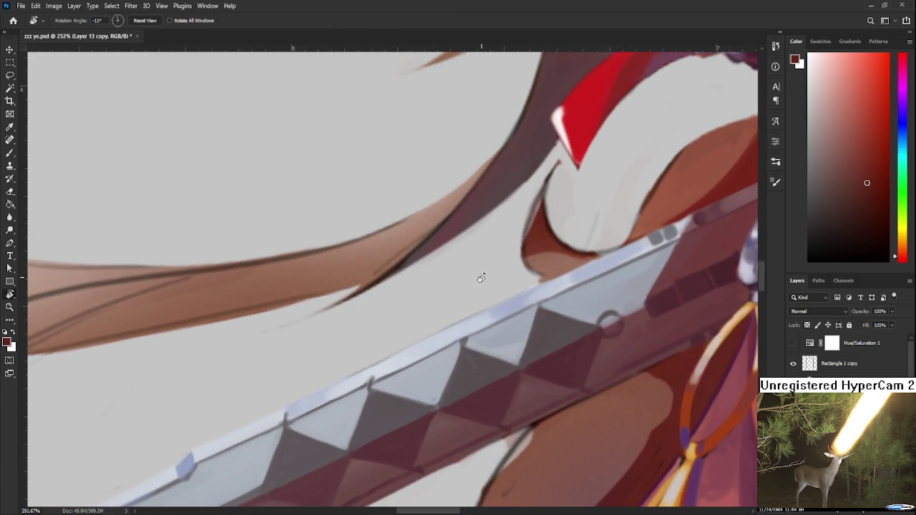
mouse_move(480, 278)
left_mouse_down()
mouse_move(333, 317)
mouse_move(365, 322)
mouse_move(329, 344)
left_mouse_up()
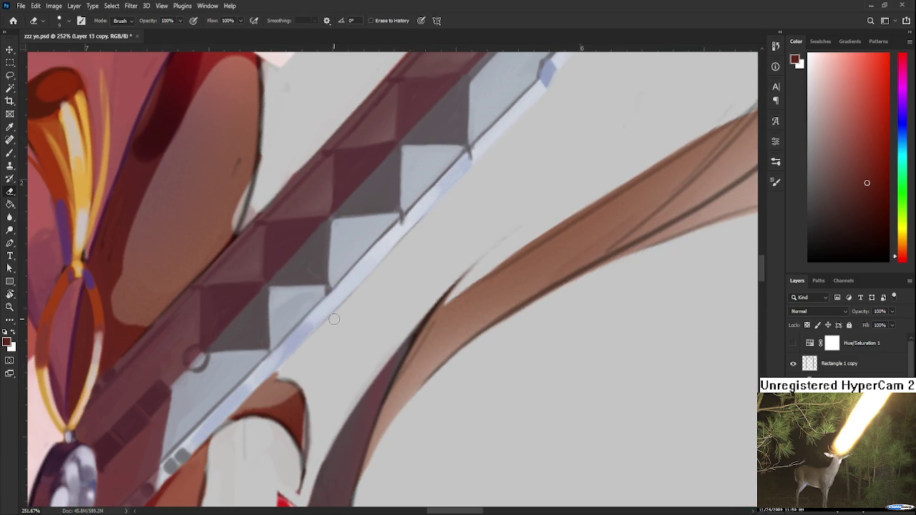
mouse_move(382, 265)
left_mouse_down()
mouse_move(286, 375)
mouse_move(317, 348)
left_mouse_up()
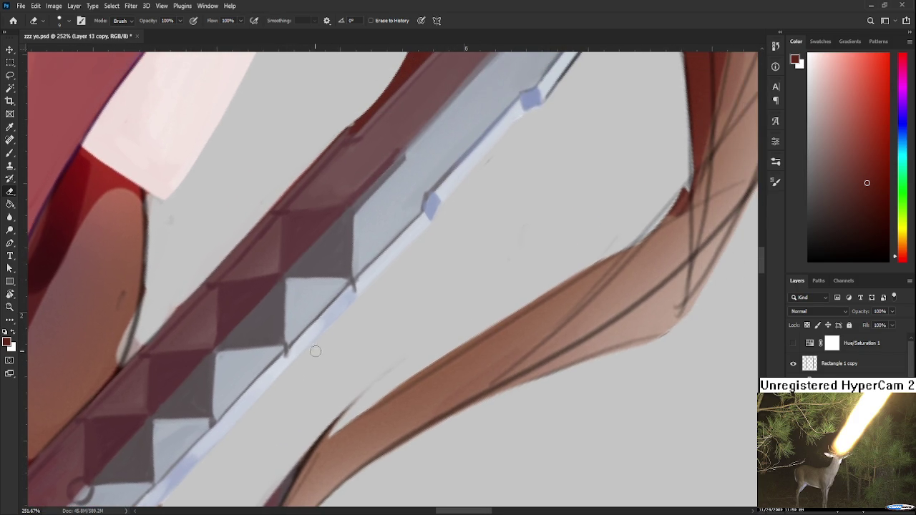
left_click_drag(412, 265, 321, 356)
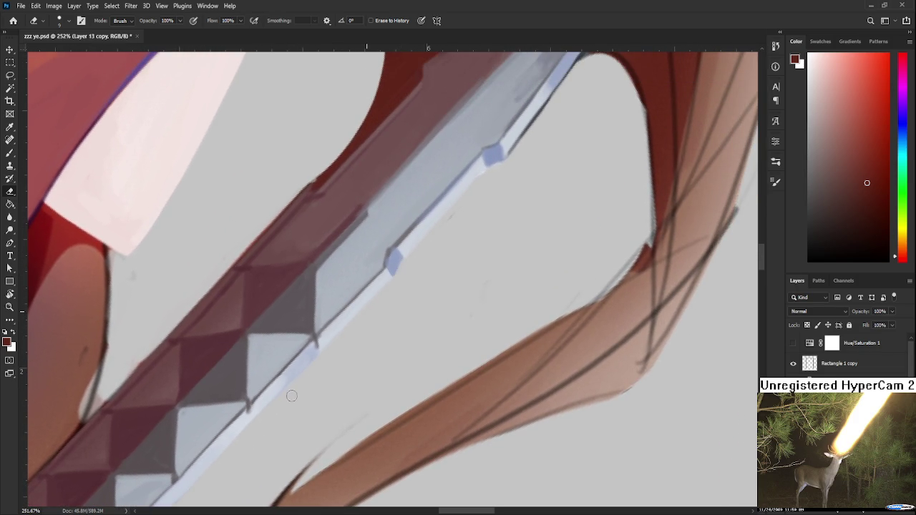
left_click_drag(391, 296, 328, 376)
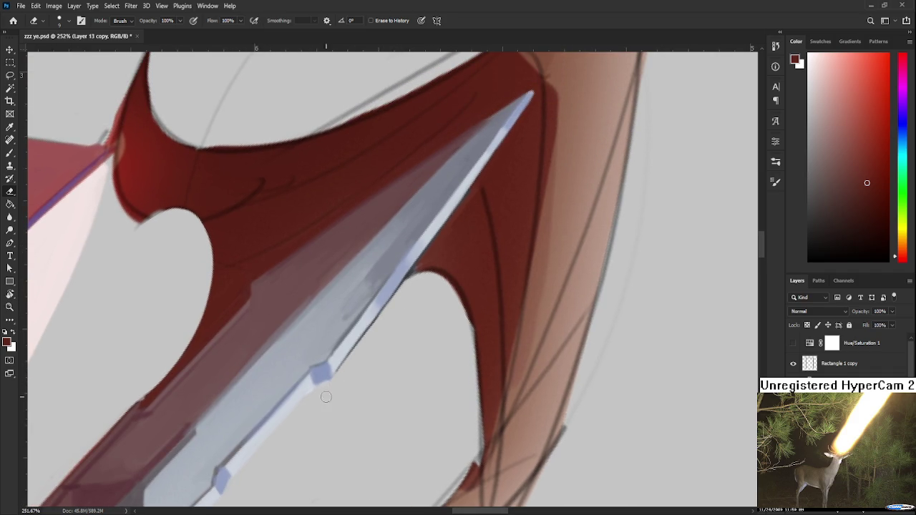
key("b")
left_click(335, 374, "alt")
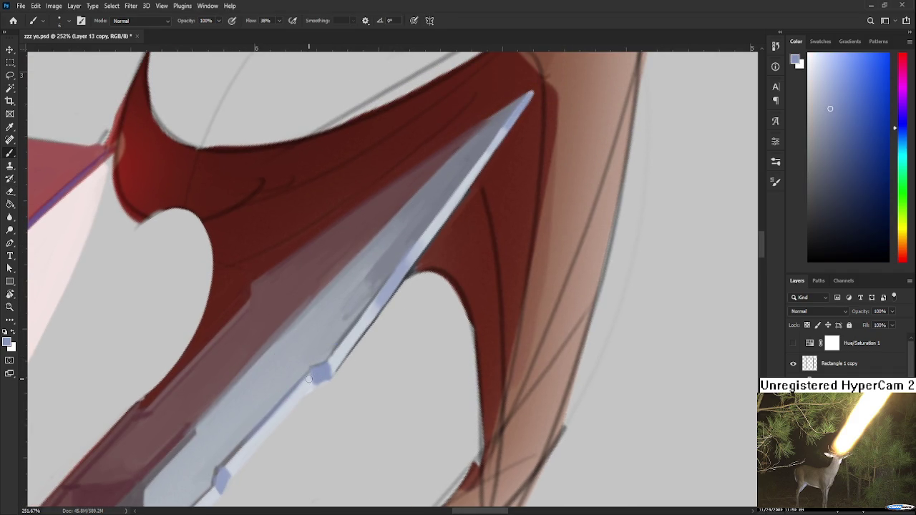
left_click(312, 385, "alt")
left_click(322, 375, "alt")
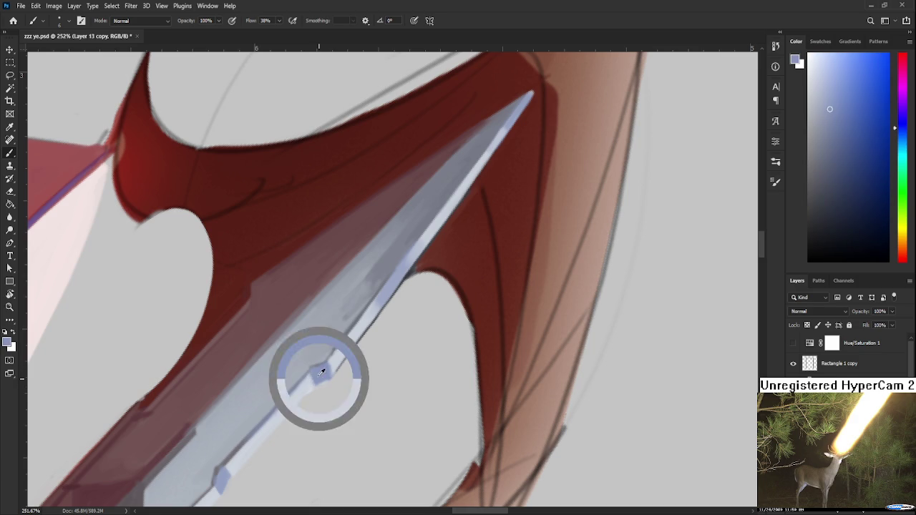
left_click(335, 359, "alt")
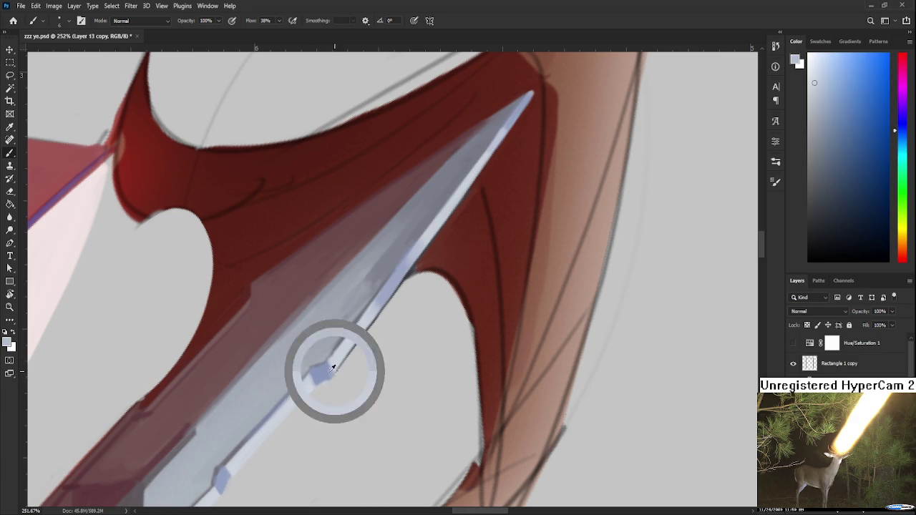
left_click(330, 370, "alt")
Step: Paint an even near-white highlight along the blade's lower edge
scroll(315, 387, "down", 3)
scroll(315, 387, "left", 3)
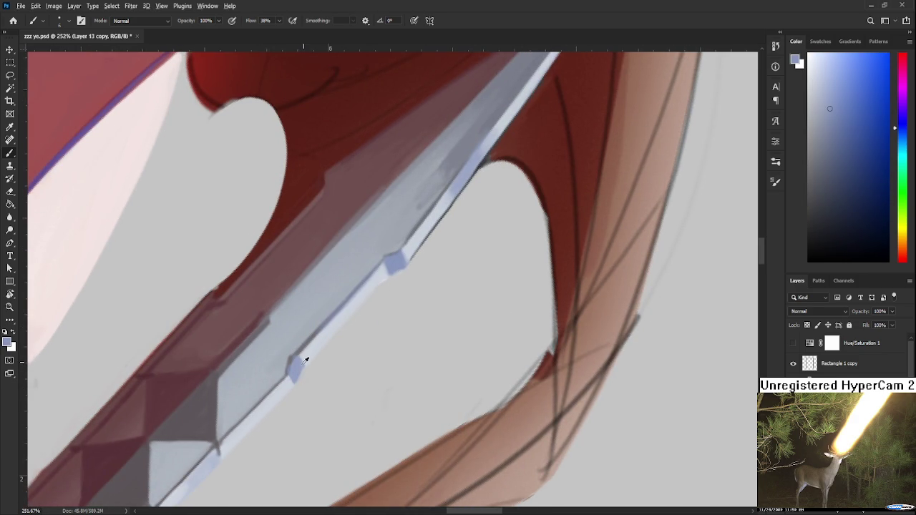
left_click(303, 357, "alt")
left_click_drag(335, 317, 301, 354)
mouse_move(365, 285)
left_mouse_down()
mouse_move(301, 352)
mouse_move(324, 334)
left_mouse_up()
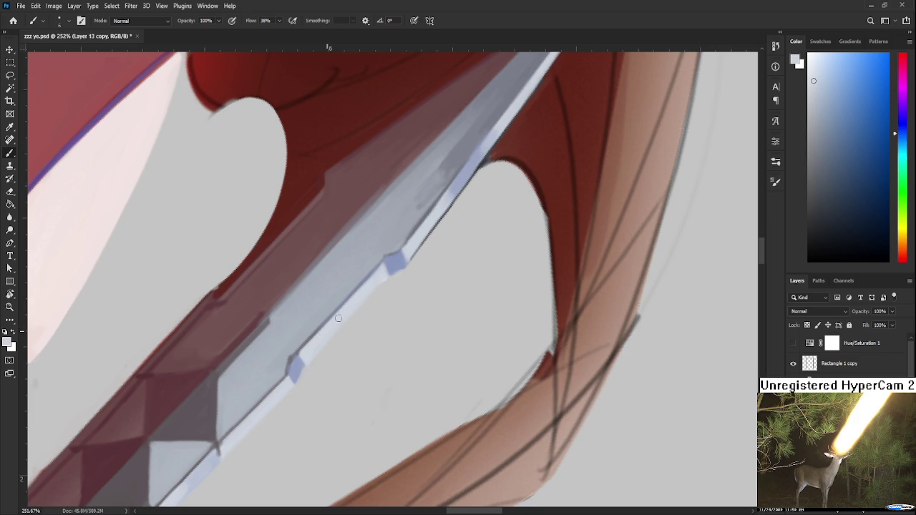
left_click_drag(379, 278, 340, 326)
Step: Zoom out, reset the colour to black and handwrite 'DINNER' above the head
scroll(425, 383, "down", 5)
left_click_drag(426, 383, 416, 364)
key("d")
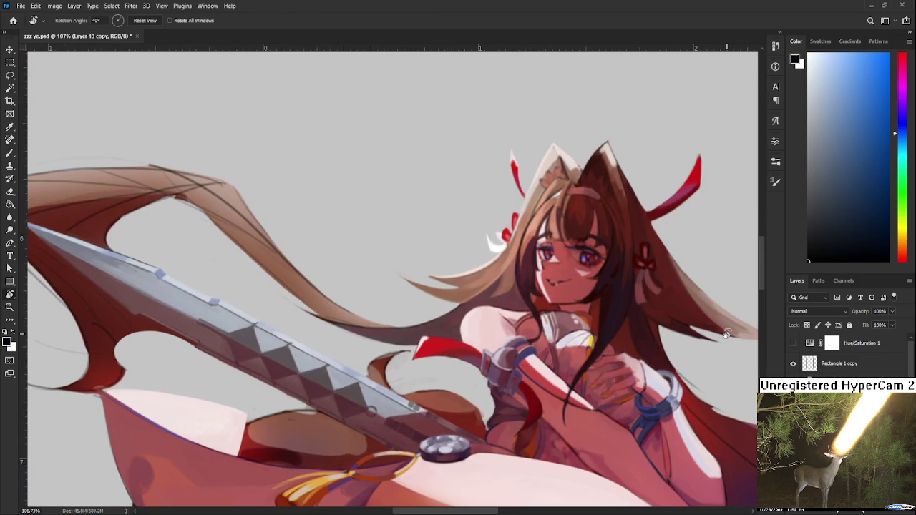
key("b")
left_click_drag(329, 151, 333, 190)
mouse_move(376, 154)
left_mouse_down()
mouse_move(373, 178)
mouse_move(430, 137)
left_mouse_up()
mouse_move(420, 153)
left_mouse_down()
mouse_move(438, 156)
mouse_move(436, 138)
left_mouse_up()
left_click_drag(437, 136, 452, 158)
mouse_move(382, 188)
left_mouse_down()
mouse_move(367, 215)
mouse_move(386, 199)
left_mouse_up()
Step: Write 'EAT' on the line below DINNER, ending with a small dot
left_click_drag(368, 213, 387, 215)
mouse_move(393, 183)
left_mouse_down()
mouse_move(403, 206)
mouse_move(405, 199)
left_mouse_up()
left_click_drag(415, 187, 413, 207)
left_click_drag(399, 187, 429, 182)
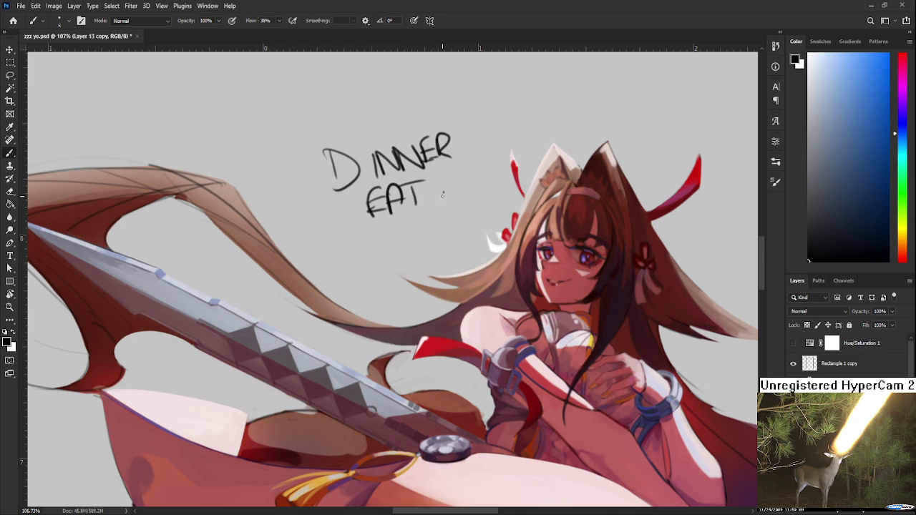
left_click(443, 193)
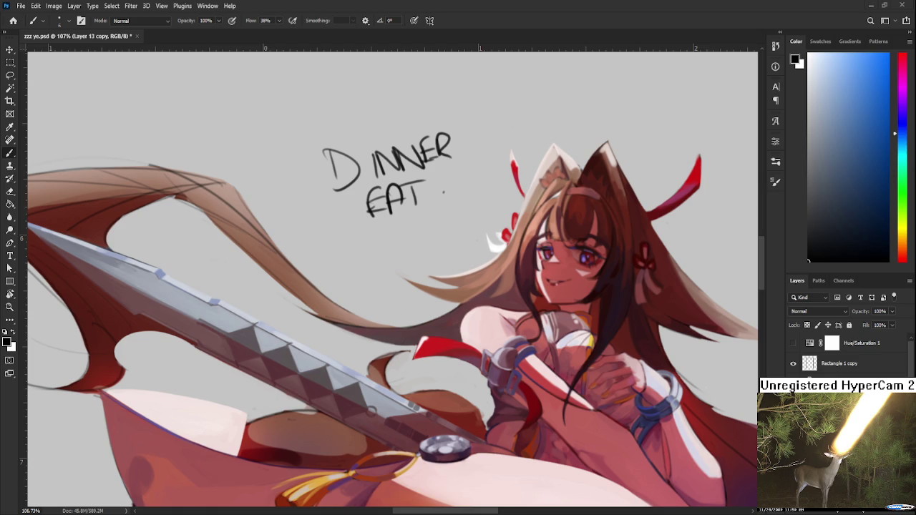
Step: Lasso the scribbled DINNER EAT note, delete it, and deselect
key("l")
mouse_move(429, 231)
left_mouse_down()
mouse_move(265, 192)
mouse_move(466, 113)
mouse_move(466, 215)
left_mouse_up()
key("Delete")
key("ctrl+d")
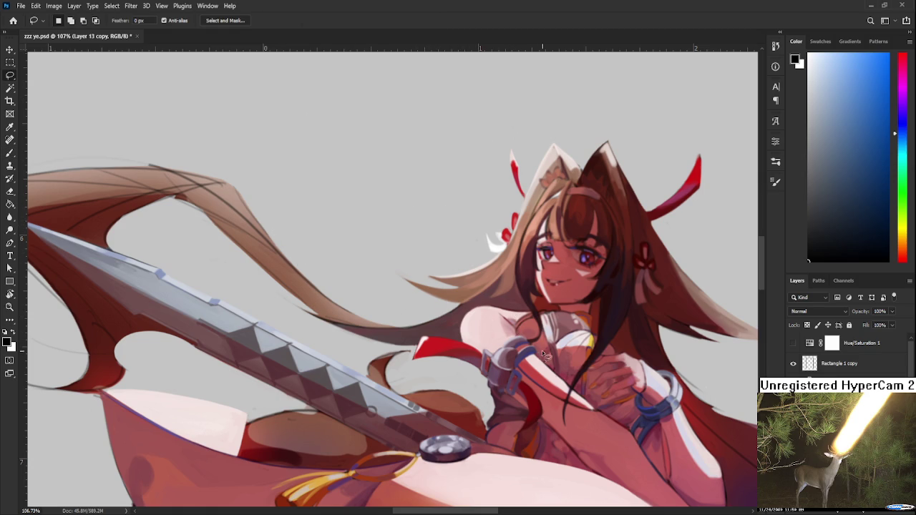
Step: Rotate the view so the blade runs upright and sample its light blue-grey with the Brush
key("r")
mouse_move(492, 366)
left_mouse_down()
mouse_move(449, 375)
mouse_move(376, 363)
left_mouse_up()
key("b")
left_click(363, 362, "alt")
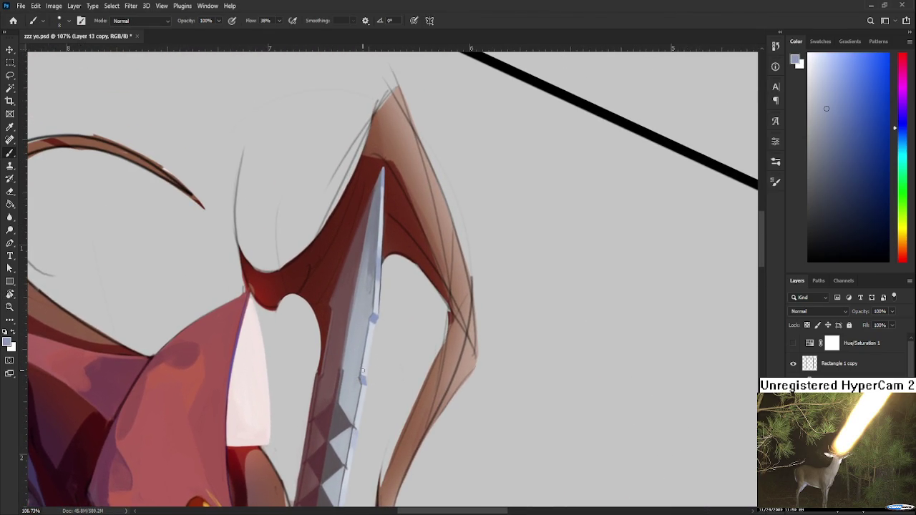
Step: Sample light blue-grey tones from the blade and paint highlights along its edge near the tip
left_click(366, 366, "alt")
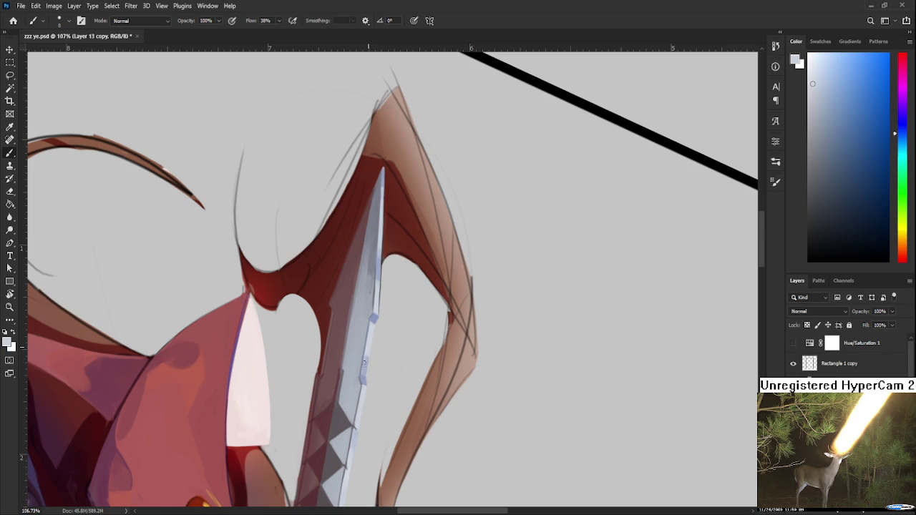
left_click(369, 356, "alt")
left_click(365, 364, "alt")
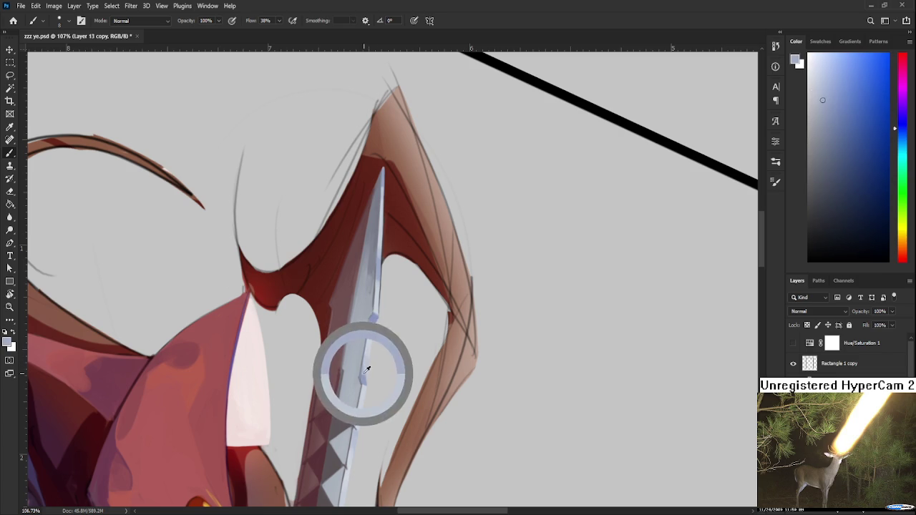
left_click(367, 353, "alt")
left_click(373, 335, "alt")
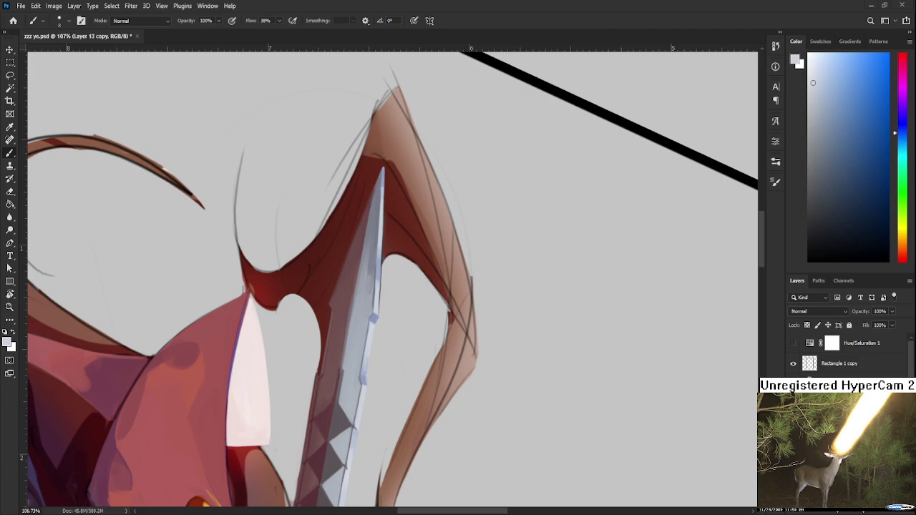
left_click_drag(431, 360, 440, 364)
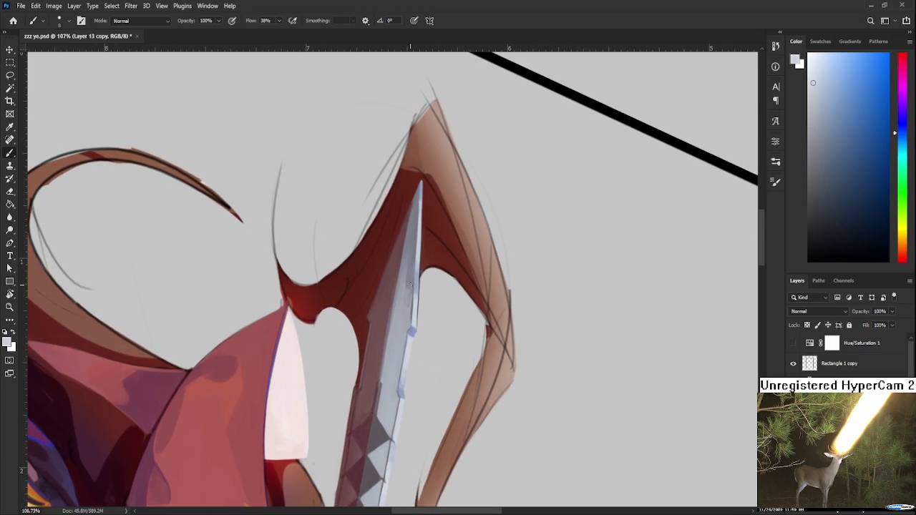
left_click(409, 283, "alt")
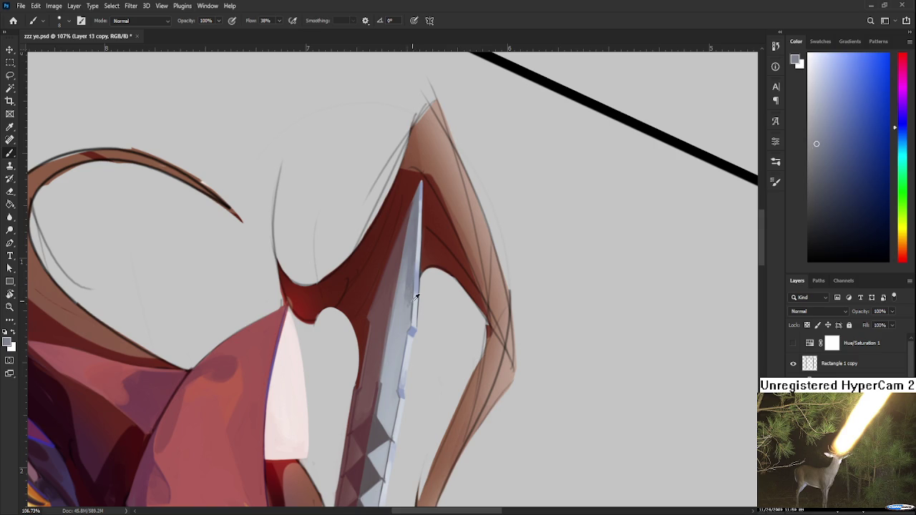
left_click(412, 299, "alt")
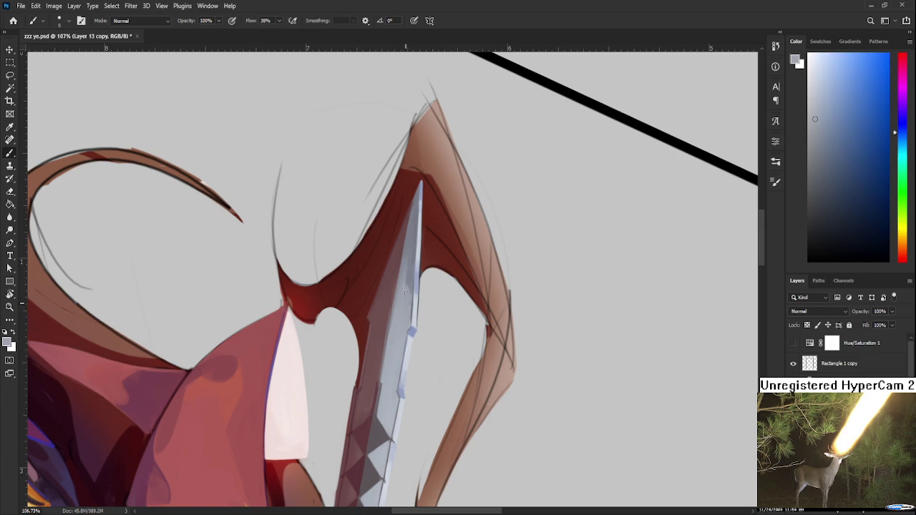
left_click(412, 301, "alt")
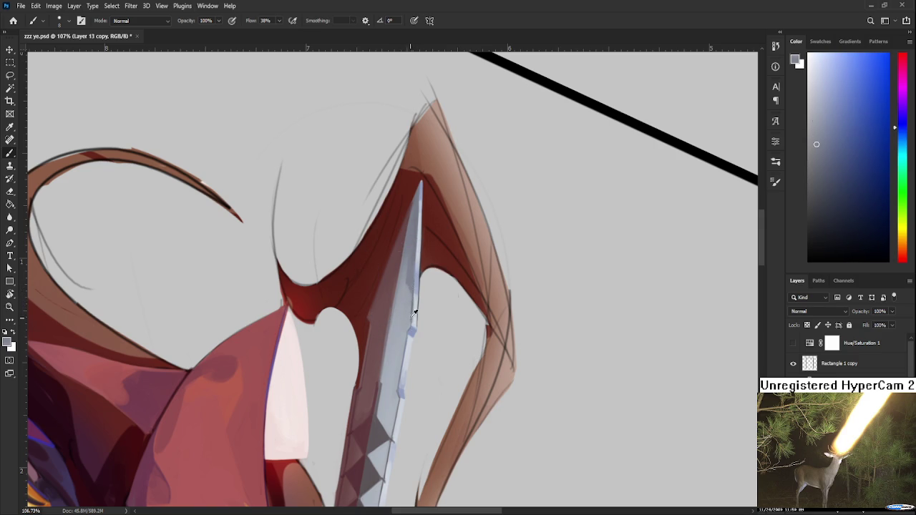
left_click(408, 301, "alt")
left_click(409, 284, "alt")
left_click_drag(393, 329, 382, 360)
Step: Alternate blade blue-grey and dark red cloth tones to shade the blade tip's edge
left_click(392, 319, "alt")
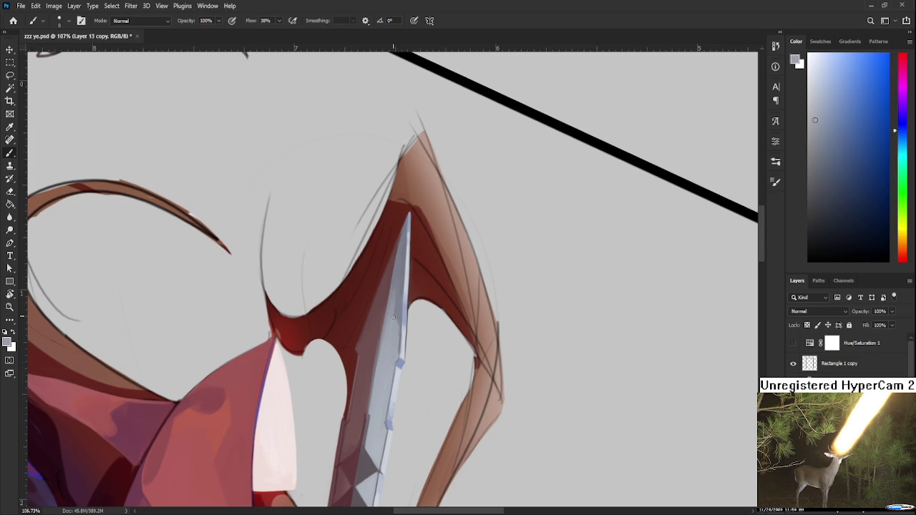
left_click(390, 318, "alt")
left_click(393, 314, "alt")
left_click(381, 328, "alt")
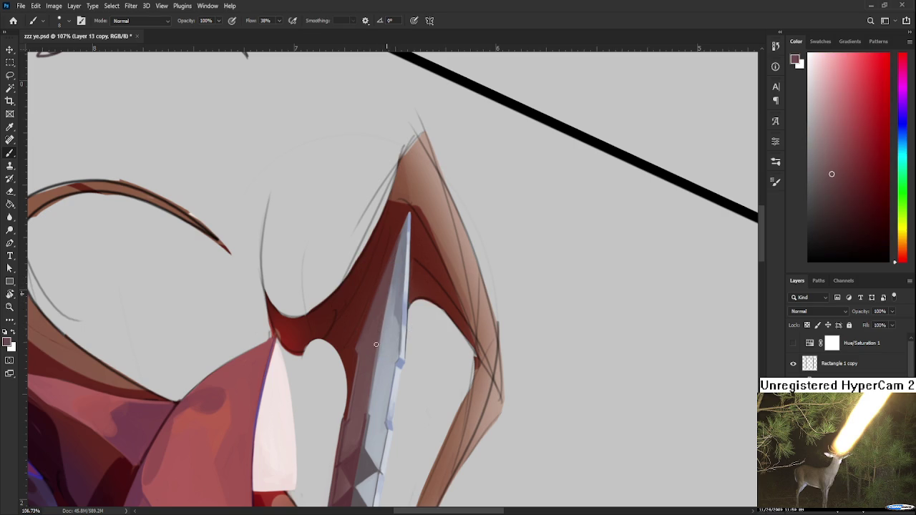
left_click(394, 298, "alt")
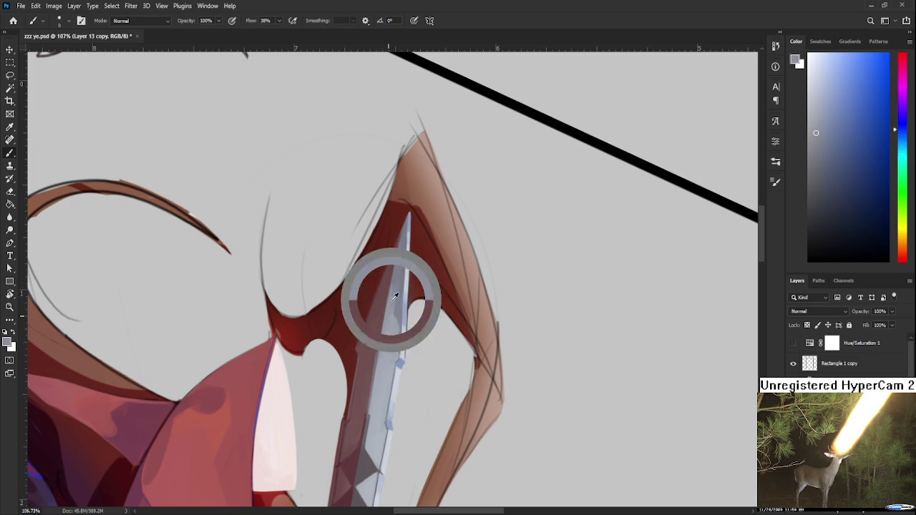
left_click(385, 334, "alt")
left_click(387, 326, "alt")
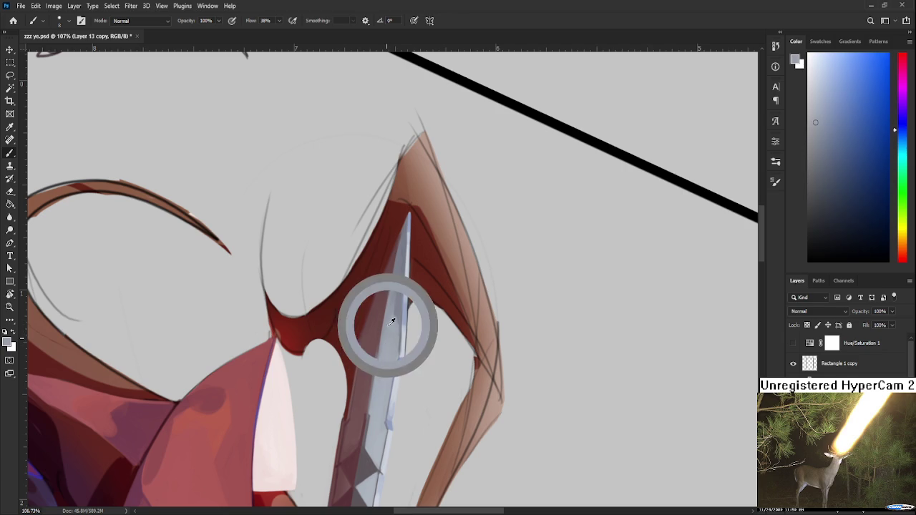
left_click(381, 318, "alt")
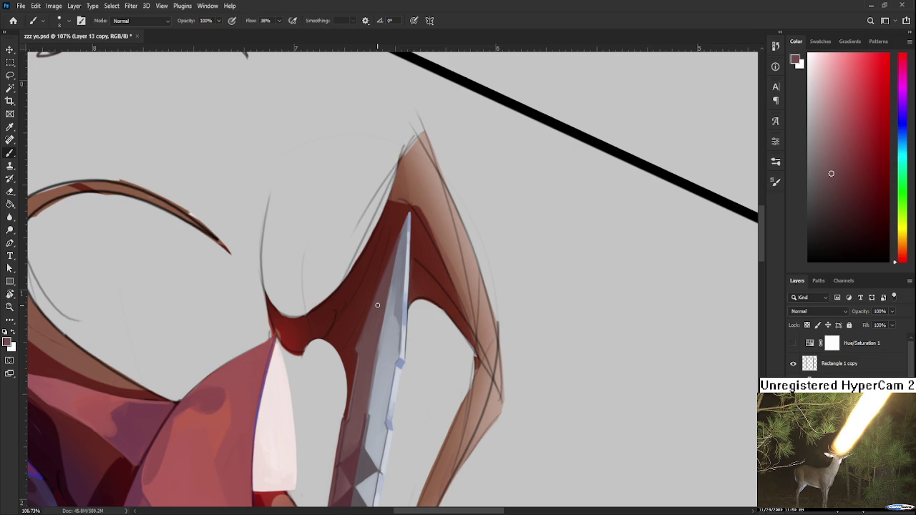
left_click(378, 310, "alt")
left_click(390, 328, "alt")
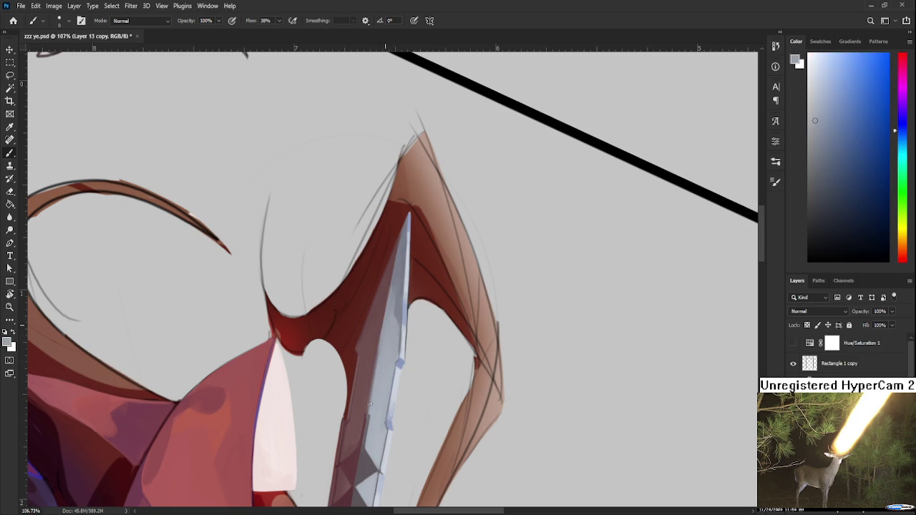
Step: Smooth the tip's lit blue-grey surface and crisp red edge, then move down to the serrated blade
scroll(388, 337, "up", 2)
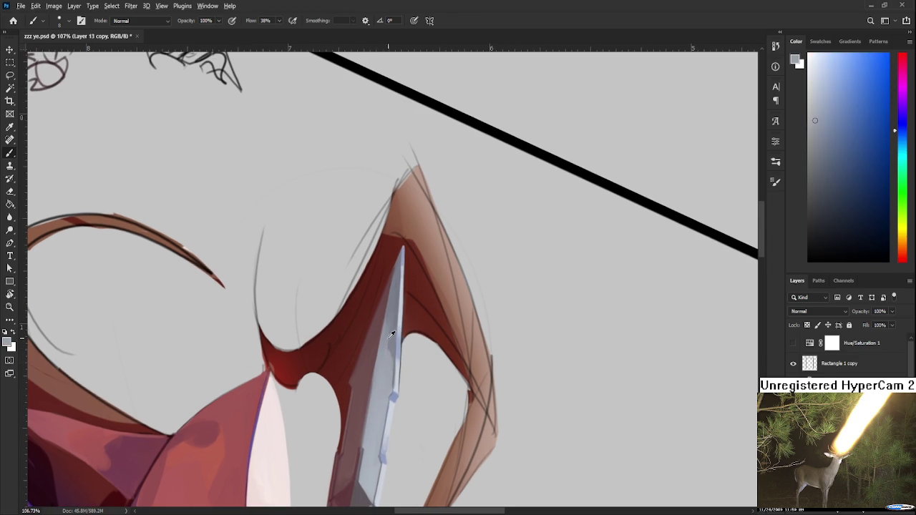
left_click(389, 324, "alt")
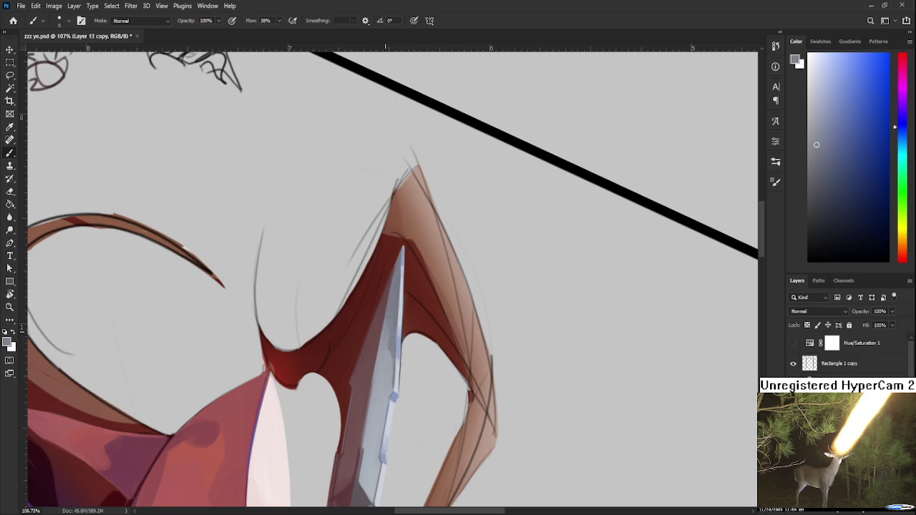
left_click(389, 319, "alt")
left_click(388, 344, "alt")
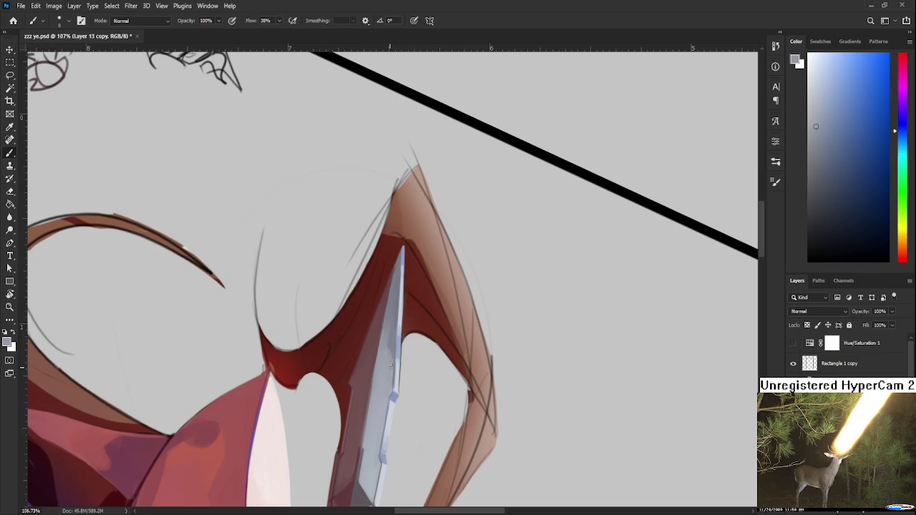
left_click(390, 366, "alt")
scroll(380, 384, "down", 3)
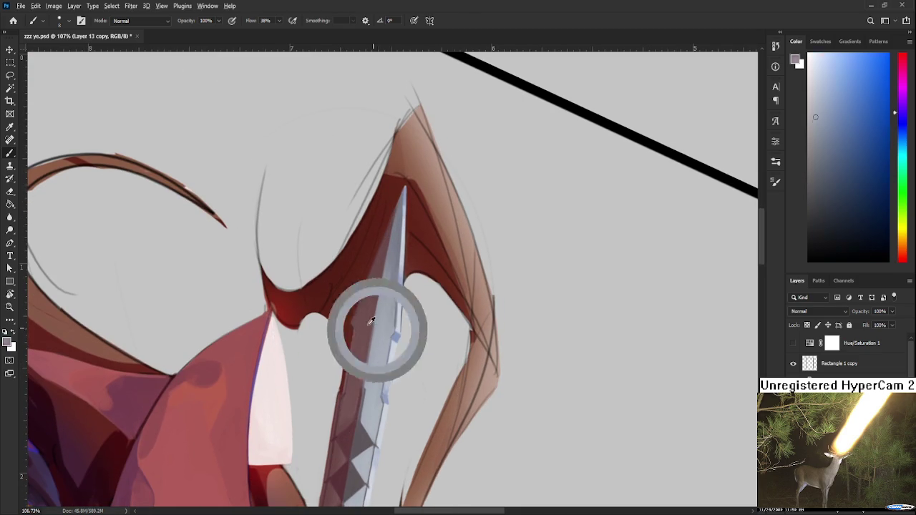
left_click(377, 323, "alt")
scroll(373, 317, "up", 3)
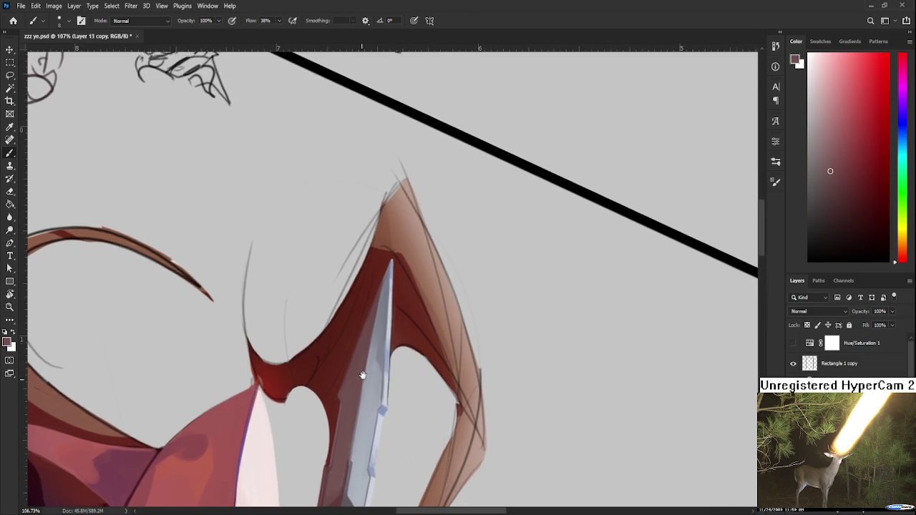
left_click(390, 300, "alt")
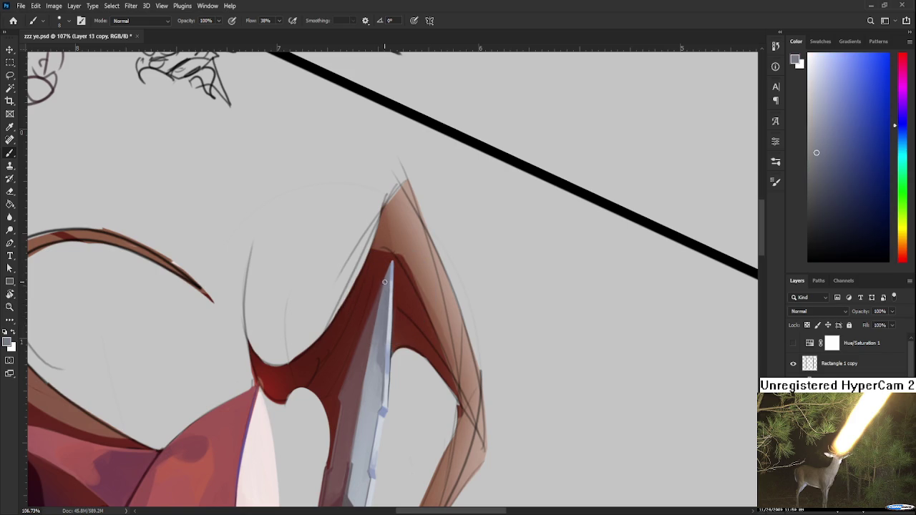
left_click_drag(377, 332, 389, 179)
left_click(384, 336, "alt")
left_click_drag(384, 336, 376, 344)
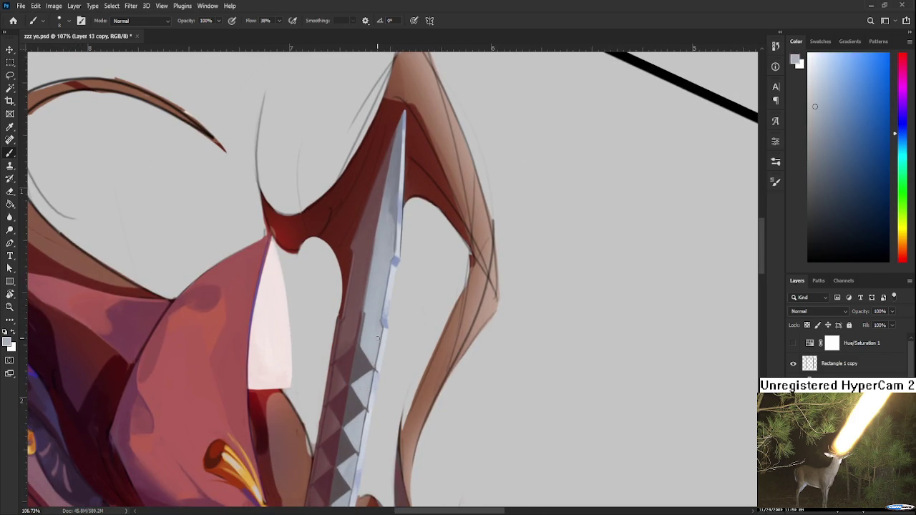
Step: Sample blade tones while panning along the serrated section to shade its teeth
left_click(378, 353, "alt")
left_click(382, 327, "alt")
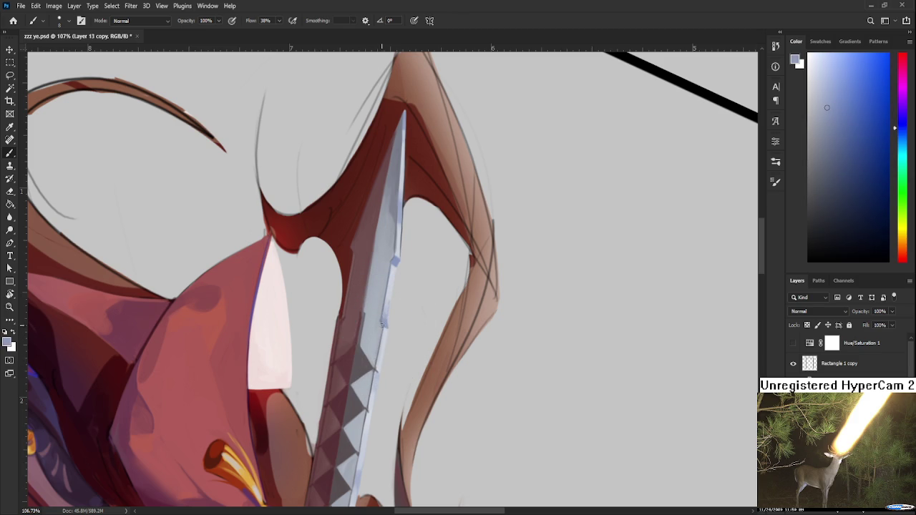
left_click(373, 334, "alt")
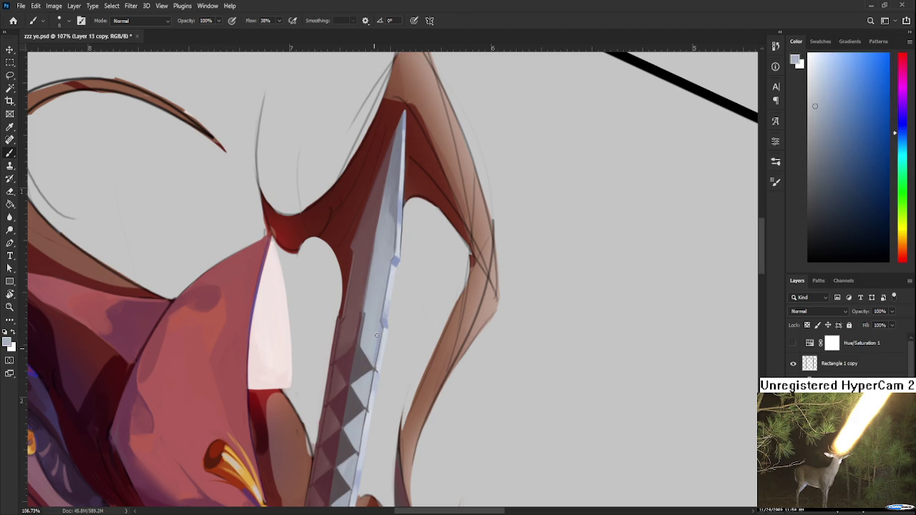
left_click_drag(384, 369, 388, 320)
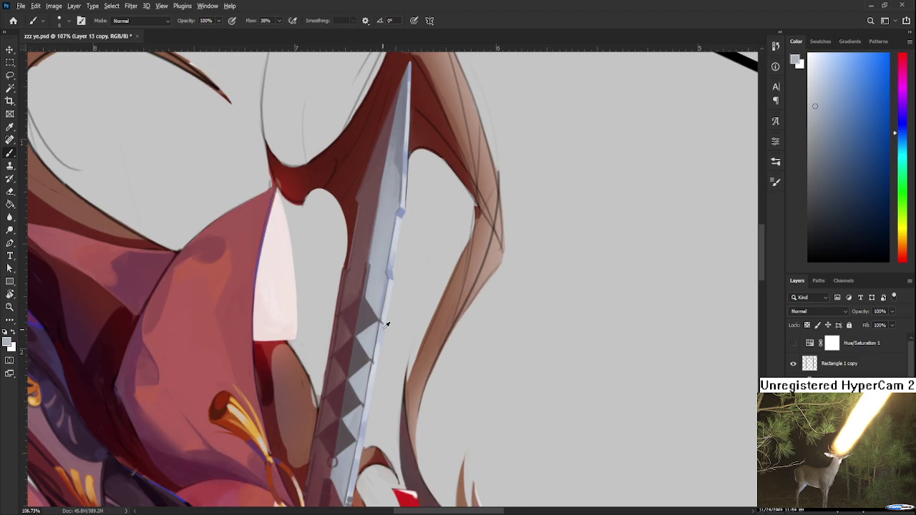
left_click(380, 327, "alt")
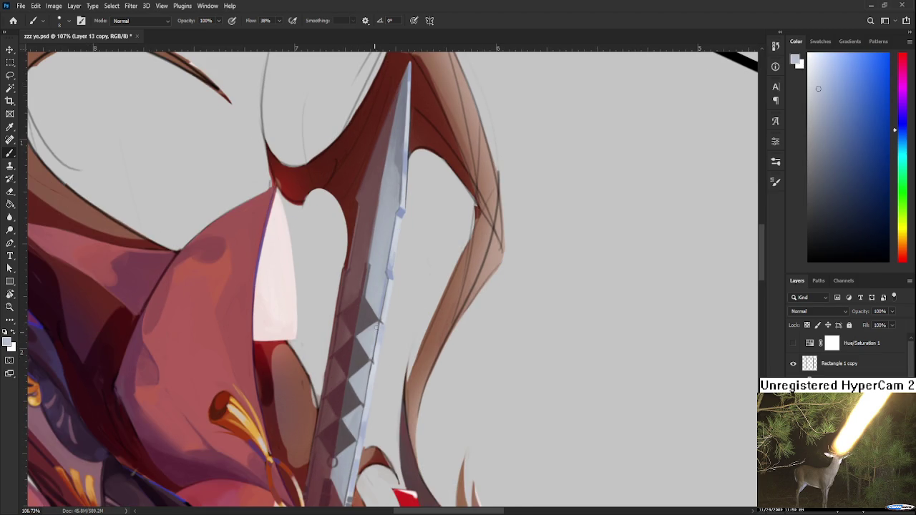
left_click(376, 328, "alt")
left_click_drag(370, 406, 379, 345)
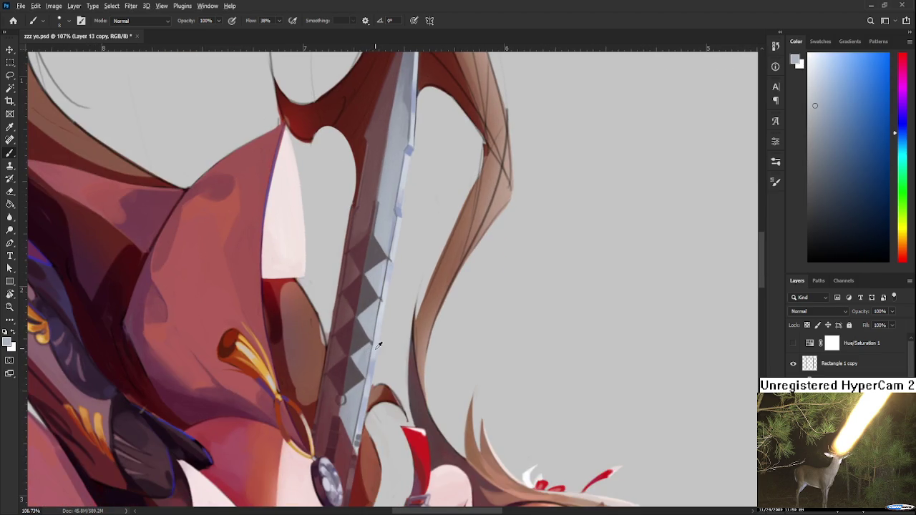
left_click(371, 358, "alt")
left_click_drag(382, 304, 376, 331)
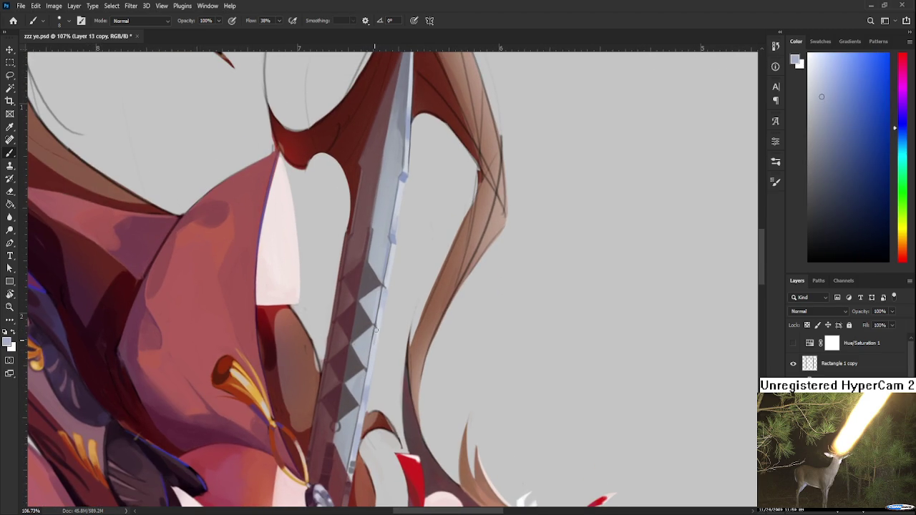
Step: Paint the teeth with alternating light blue-grey and dark pink tones
left_click(371, 348, "alt")
left_click(377, 324, "alt")
left_click(377, 324, "alt")
left_click(380, 311, "alt")
left_click(382, 290, "alt")
left_click(381, 293, "alt")
left_click(381, 289, "alt")
left_click(383, 293, "alt")
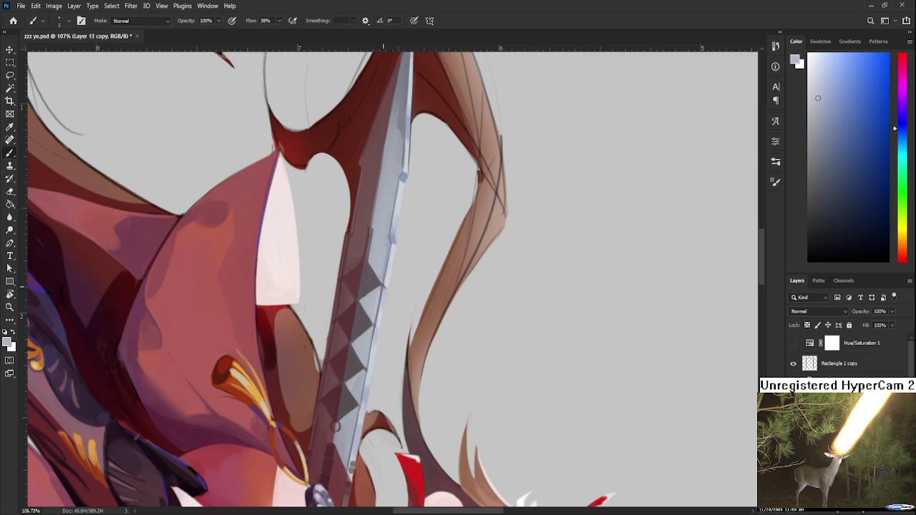
left_click(379, 306, "alt")
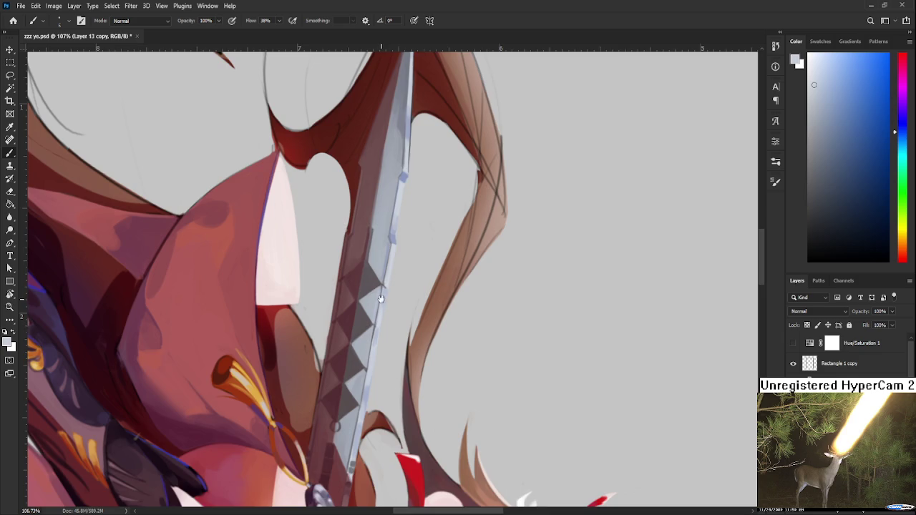
left_click_drag(381, 301, 372, 358)
Step: Alternate light grey-blue and grey-magenta shadow tones to define the triangular facets
left_click(379, 320, "alt")
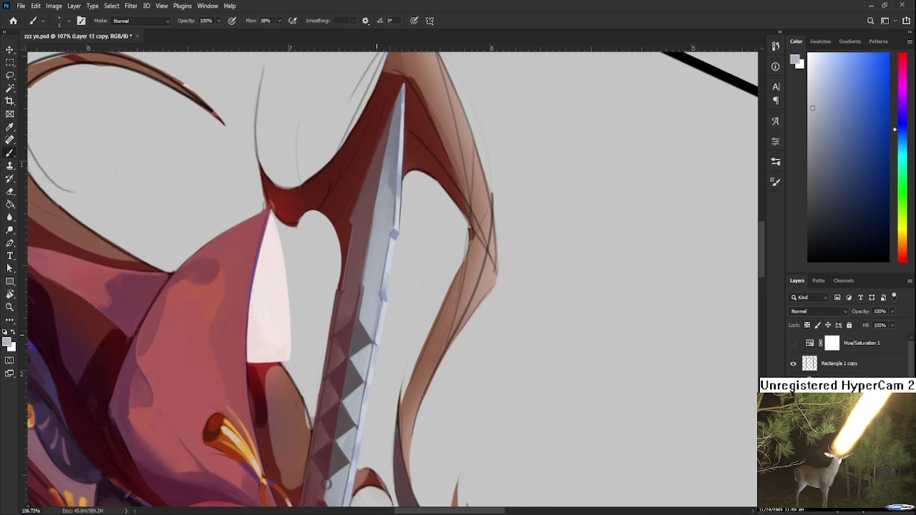
left_click(380, 320, "alt")
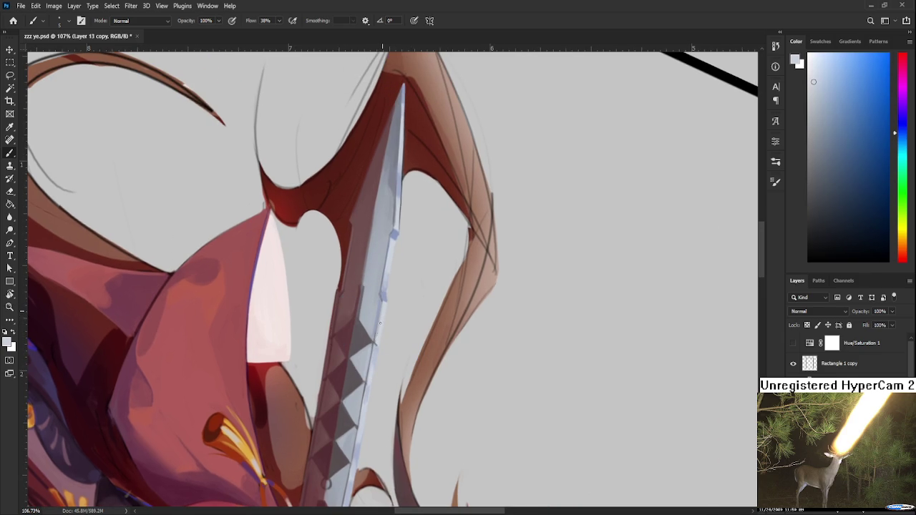
left_click(379, 314, "alt")
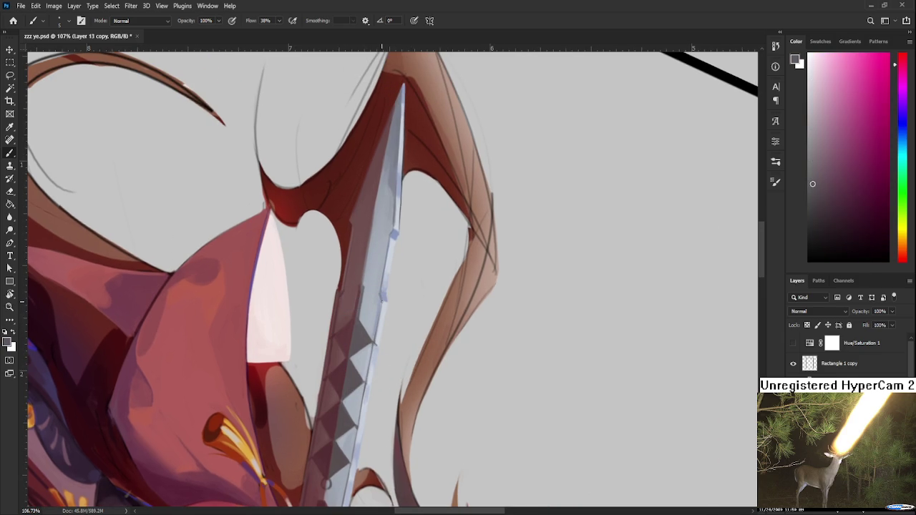
left_click(378, 313, "alt")
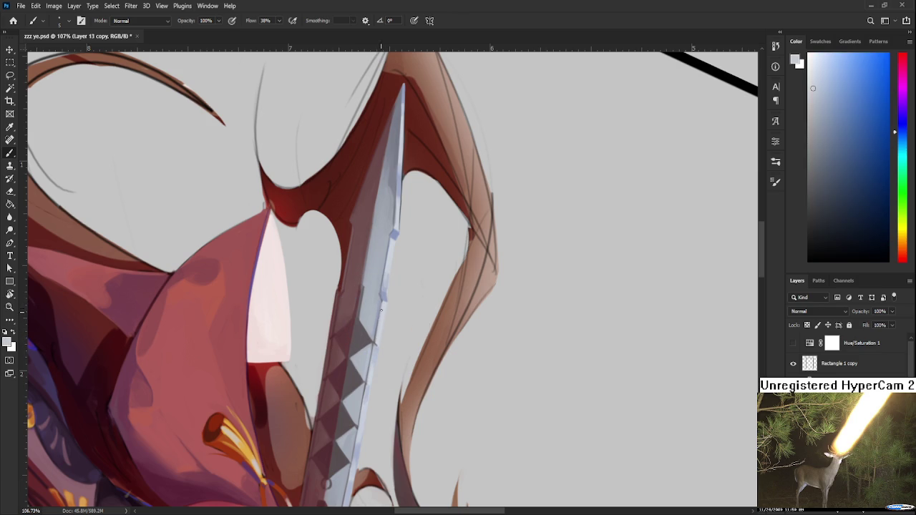
left_click(380, 316, "alt")
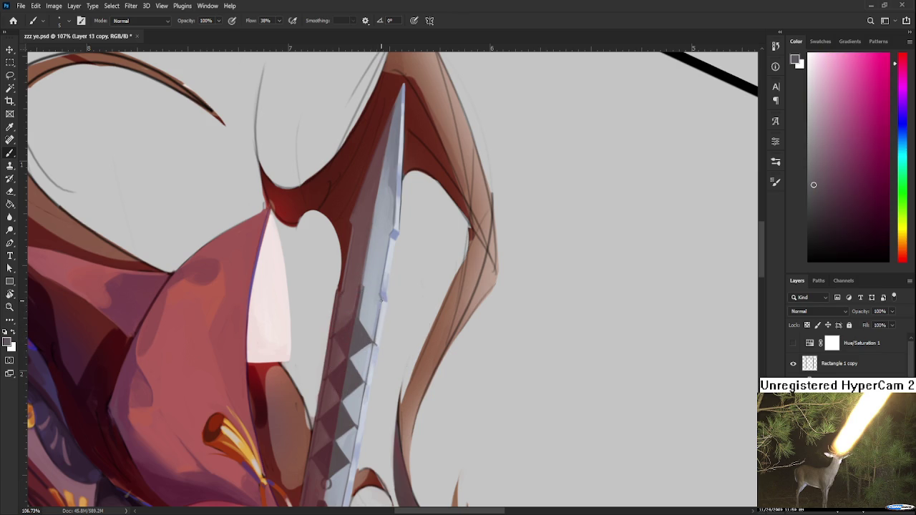
scroll(377, 323, "down", 2)
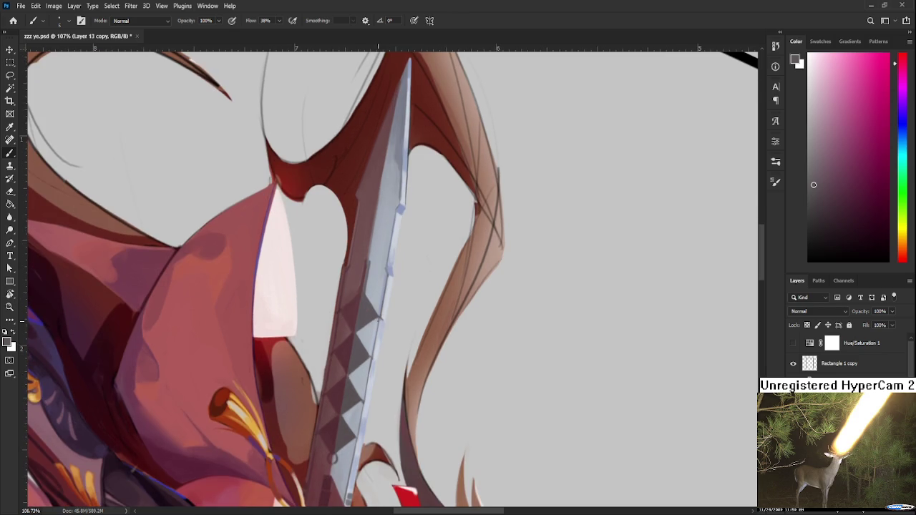
left_click(384, 317, "alt")
left_click(383, 313, "alt")
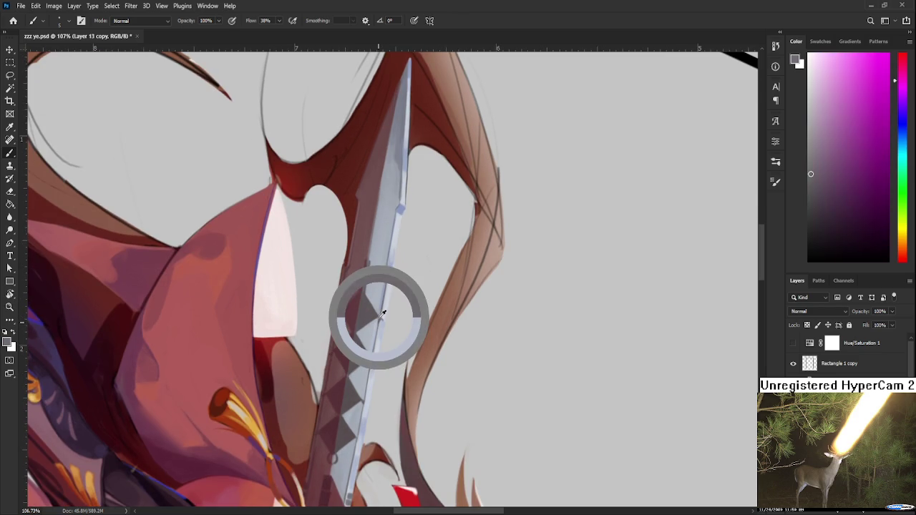
scroll(379, 318, "down", 3)
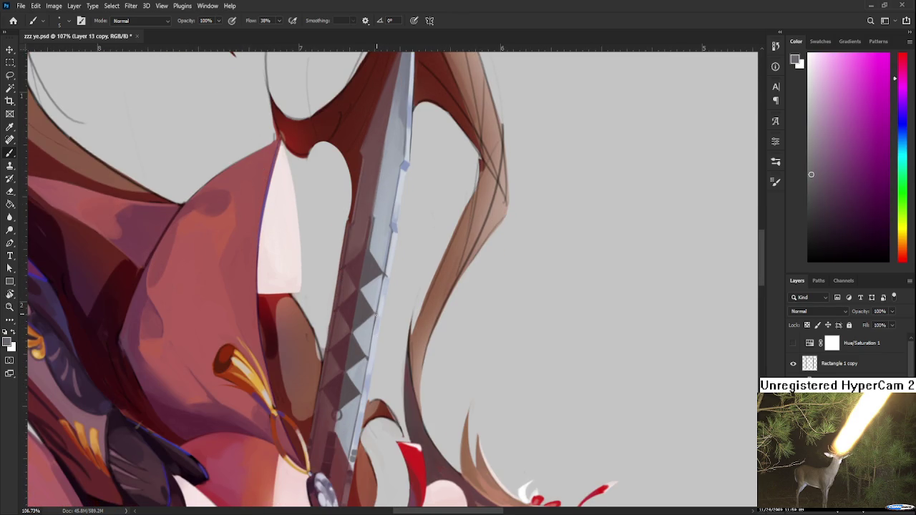
left_click(371, 329, "alt")
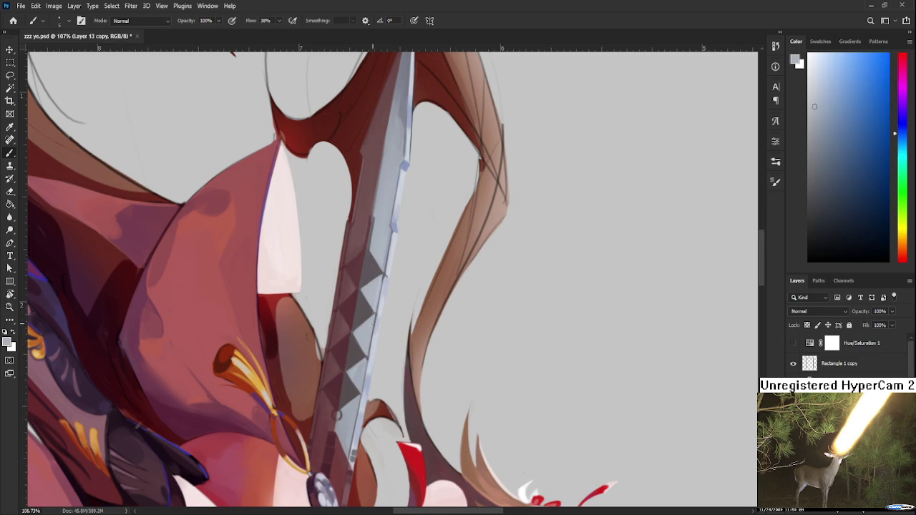
left_click(377, 324, "alt")
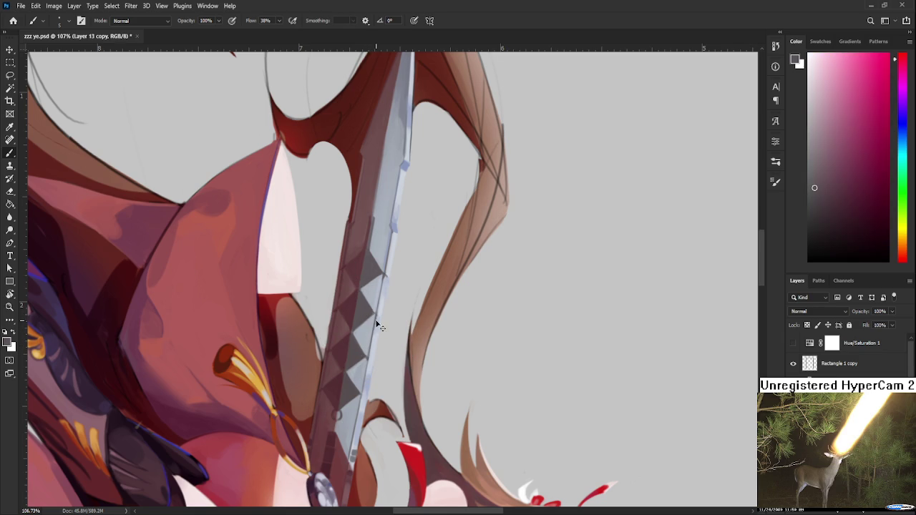
left_click(373, 323, "alt")
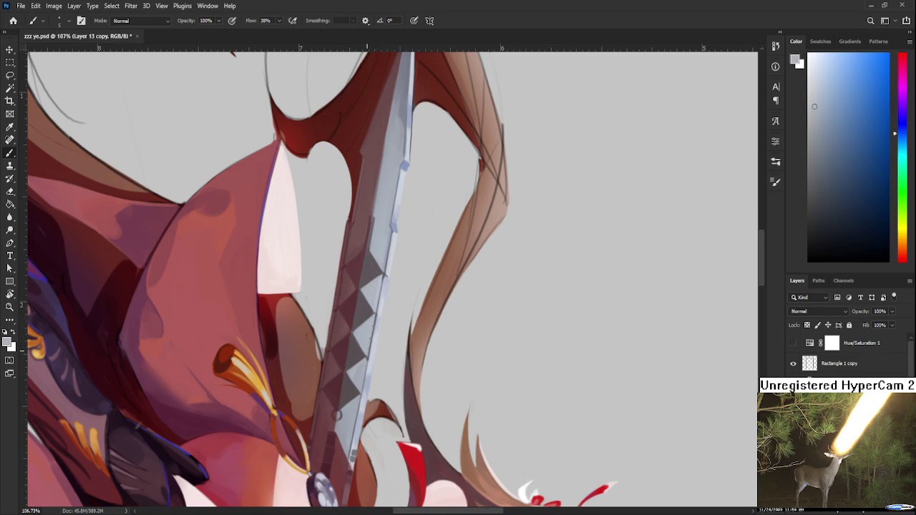
left_click(362, 301, "alt")
Step: Pan to the lower blade and sample its grey-blue and dark muted red tones
left_click_drag(364, 369, 370, 322)
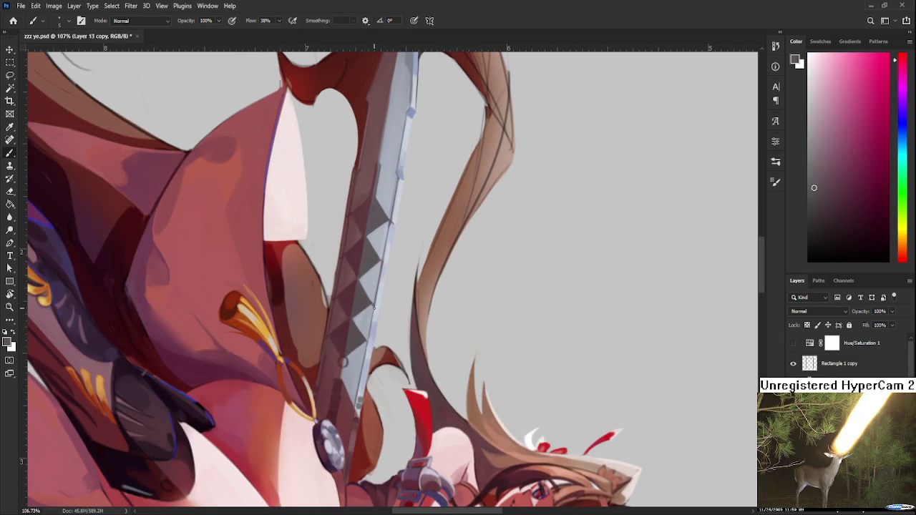
left_click(372, 310, "alt")
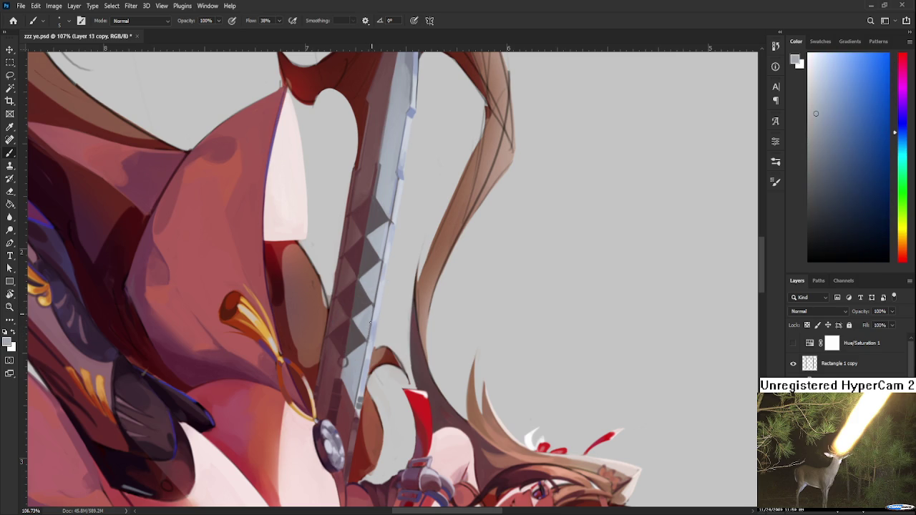
left_click(362, 321, "alt")
left_click(368, 316, "alt")
left_click(362, 306, "alt")
left_click_drag(369, 346, 374, 320)
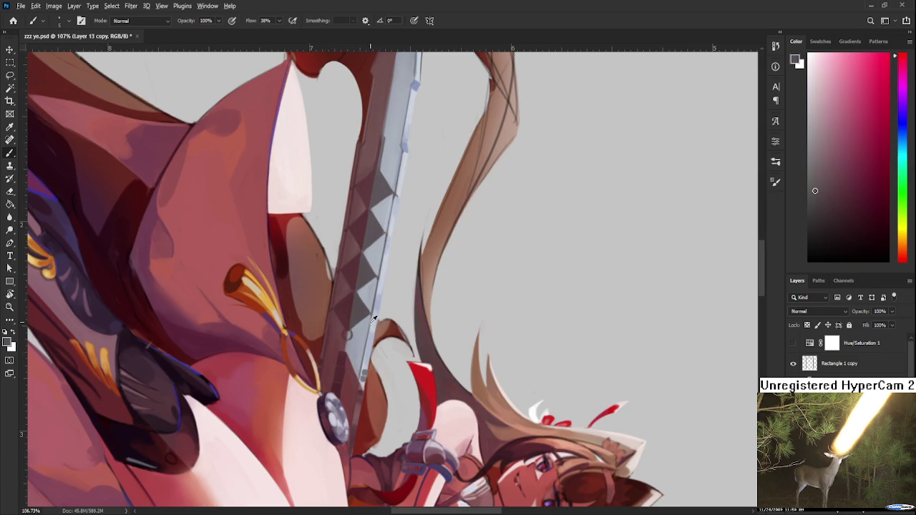
left_click(370, 322, "alt")
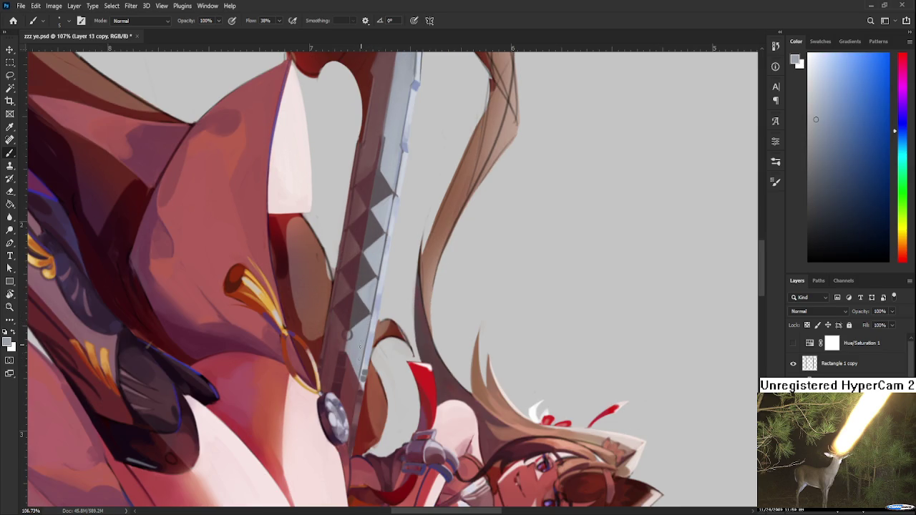
left_click(360, 310, "alt")
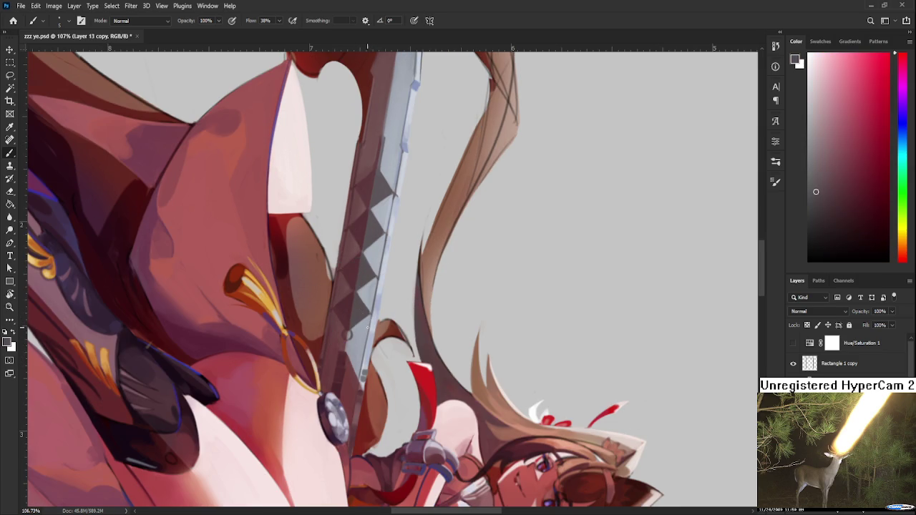
Step: Brush short dark-red strokes along the blade's lower edge, resampling between strokes
left_click_drag(370, 320, 360, 375)
left_click(360, 357, "alt")
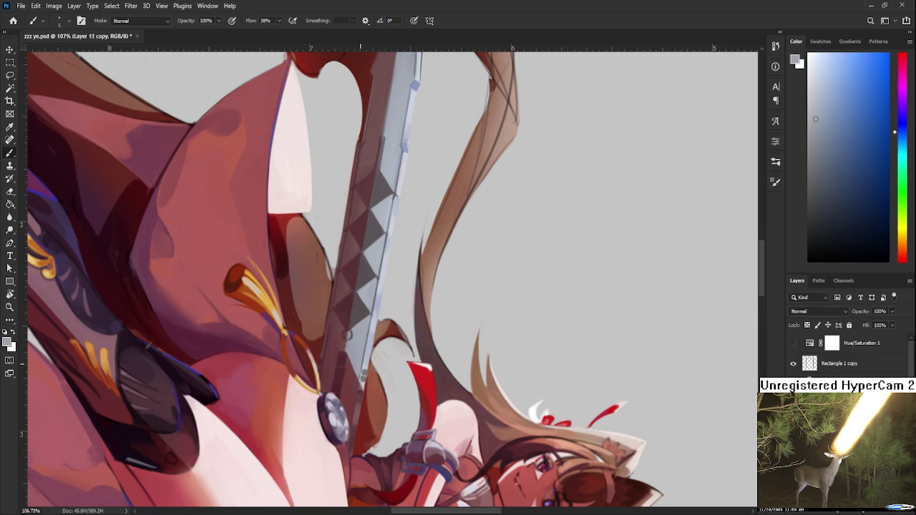
left_click(362, 316, "alt")
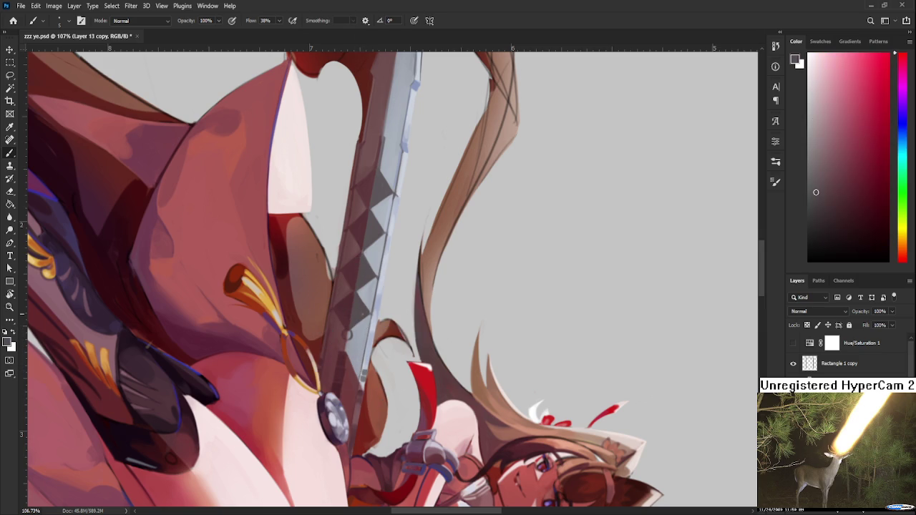
left_click_drag(367, 339, 359, 383)
left_click(361, 361, "alt")
left_click(360, 304, "alt")
Step: Pan toward the hilt, pick a darker red in the Color panel, and stroke the right edge
left_click_drag(363, 361, 370, 333)
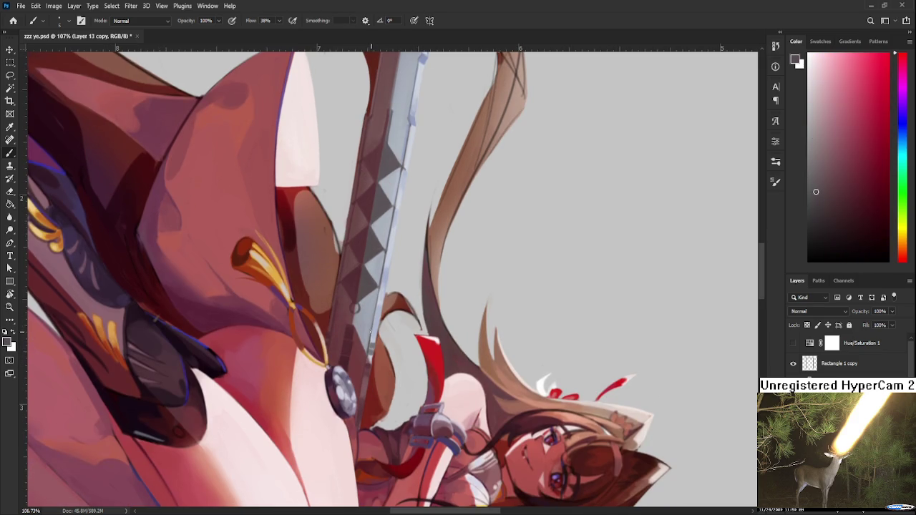
left_click_drag(363, 380, 370, 343)
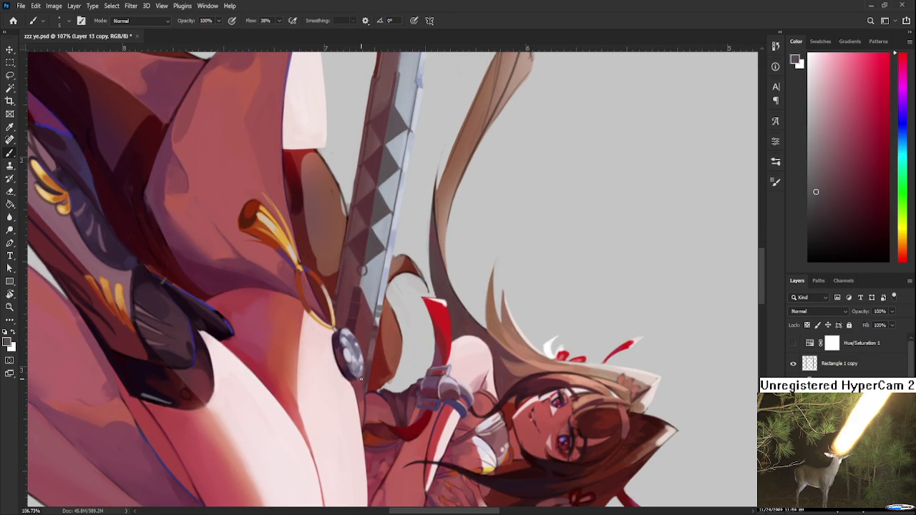
left_click_drag(832, 199, 834, 217)
scroll(380, 279, "up", 3)
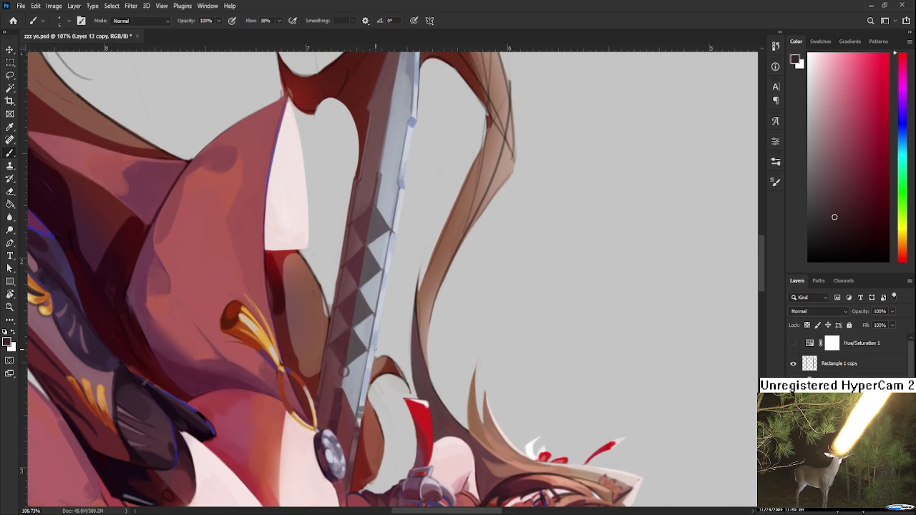
left_click_drag(377, 356, 365, 405)
Step: Extend the pale highlight stroke down the sword's right edge
scroll(376, 340, "up", 3)
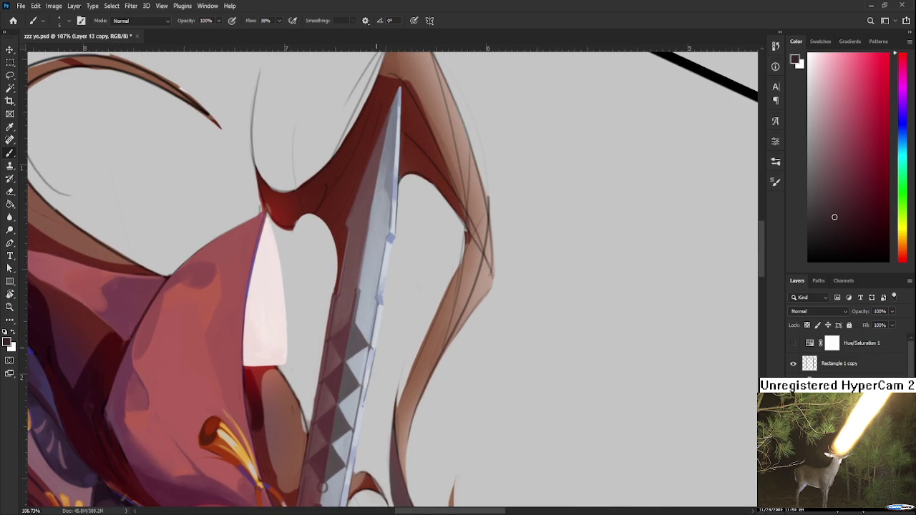
left_click_drag(376, 352, 362, 413)
scroll(375, 347, "up", 2)
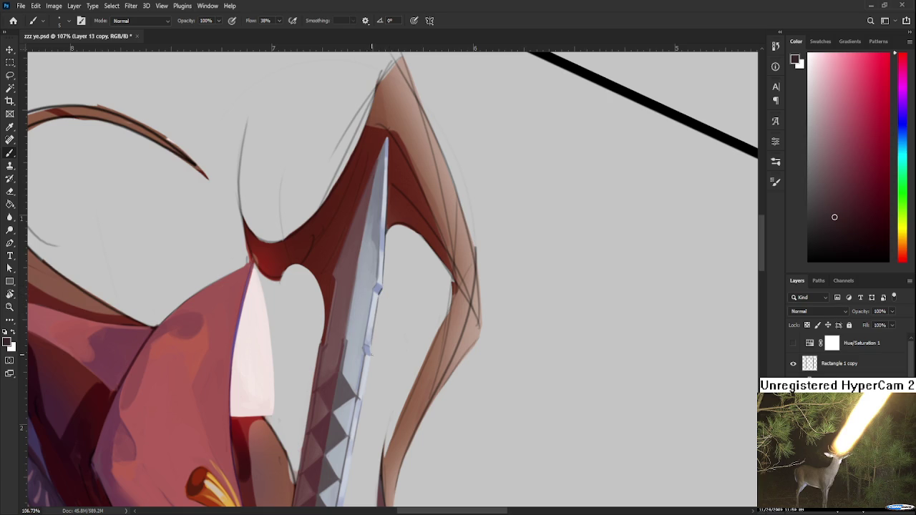
Step: Switch to the Eraser, rotate the canvas view, and zoom in
key("e")
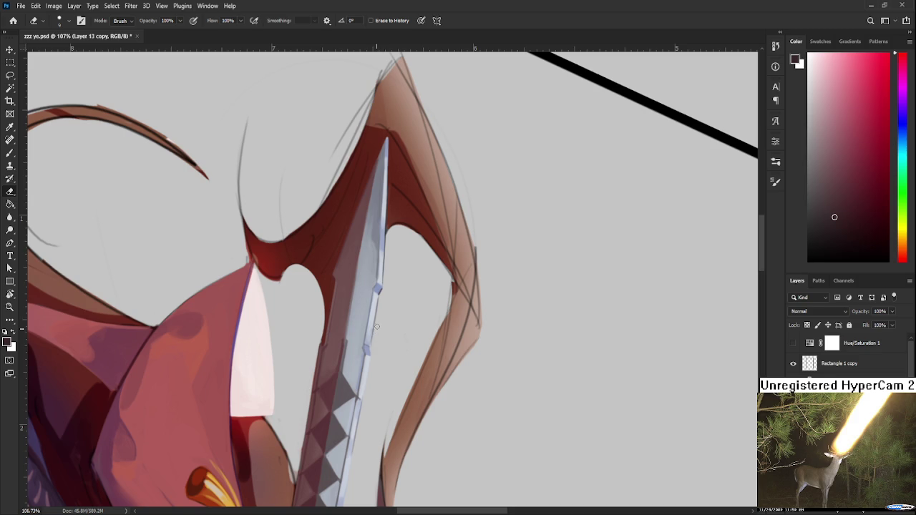
key("r")
mouse_move(380, 309)
left_mouse_down()
mouse_move(382, 386)
mouse_move(398, 405)
mouse_move(398, 340)
mouse_move(520, 286)
mouse_move(609, 331)
mouse_move(453, 337)
left_mouse_up()
scroll(395, 358, "up", 2)
scroll(453, 337, "up", 4)
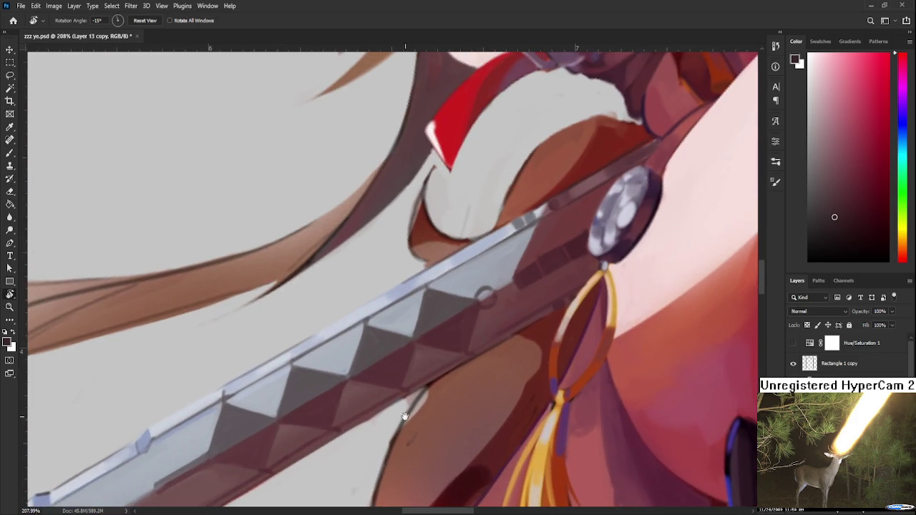
Step: Pick a vivid blue in the Color panel for the rim light
key("b")
left_click(563, 301, "alt")
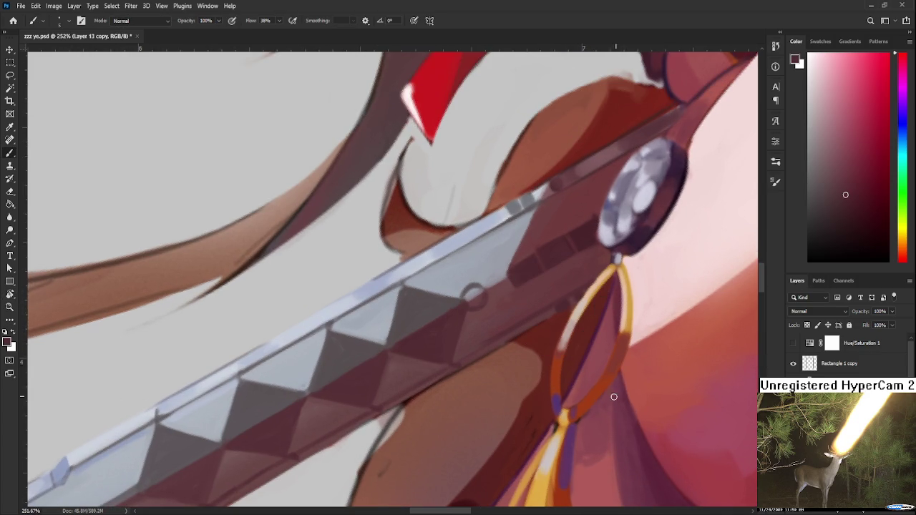
scroll(666, 368, "down", 2)
left_click(563, 382, "alt")
left_click_drag(842, 179, 869, 174)
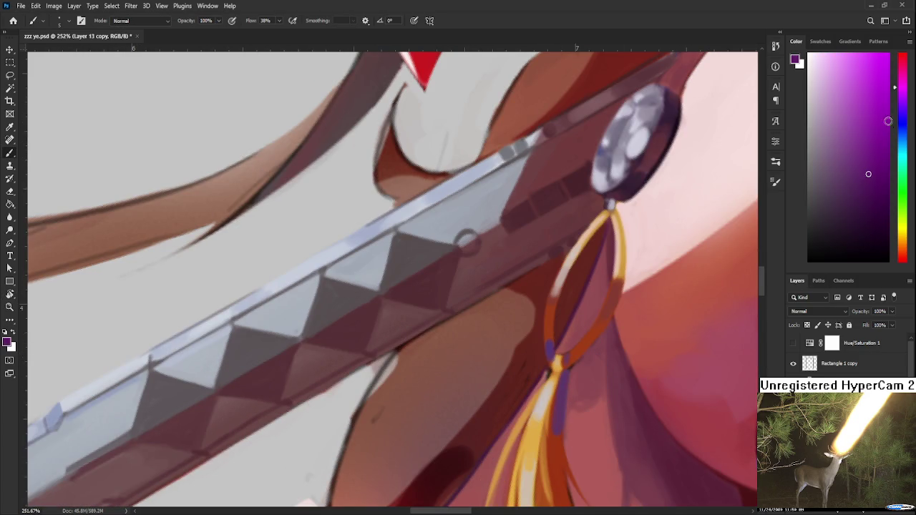
left_click_drag(902, 102, 902, 123)
left_click(868, 100)
mouse_move(558, 320)
left_mouse_down()
mouse_move(570, 302)
mouse_move(742, 200)
left_mouse_up()
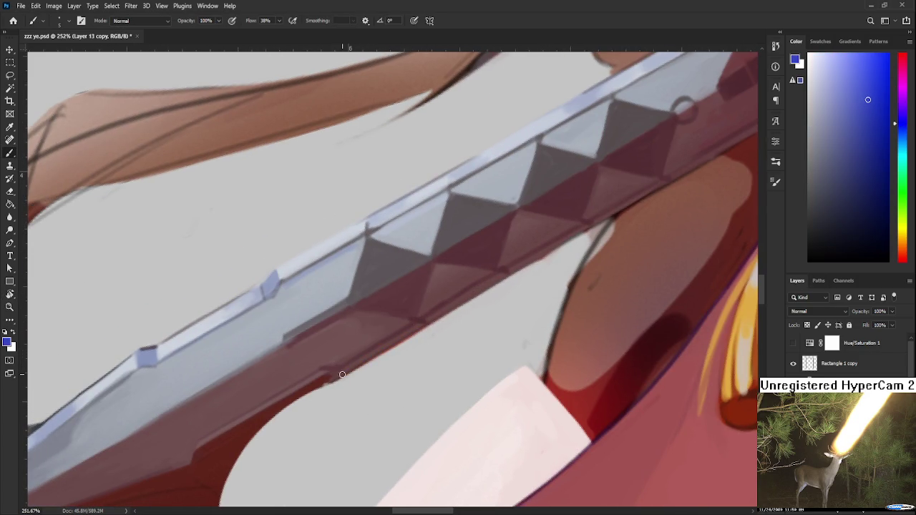
Step: Paint a thin blue rim along the blade's lower edge, erasing the excess
left_click_drag(336, 377, 447, 315)
key("e")
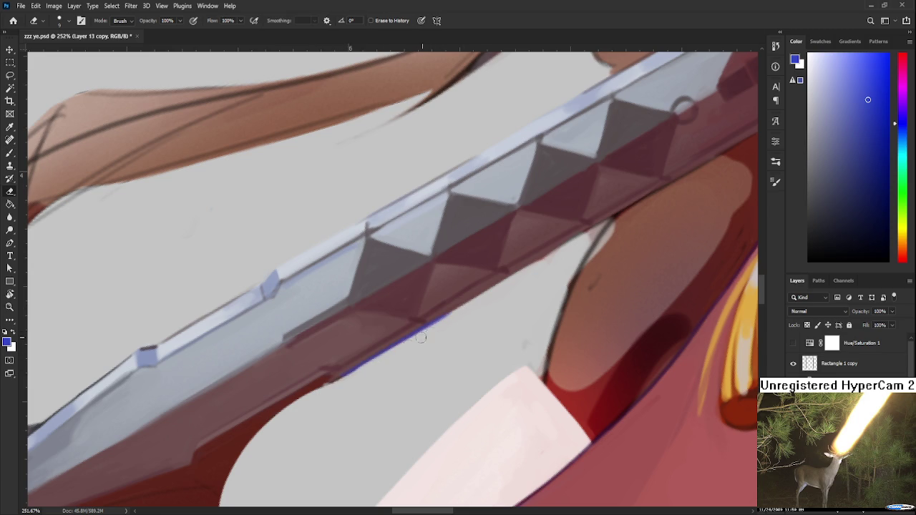
left_click_drag(477, 310, 402, 355)
key("b")
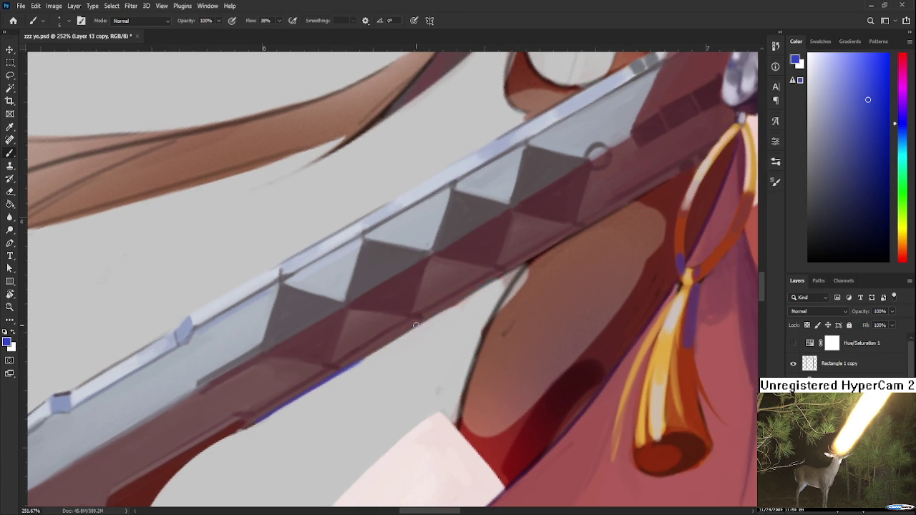
left_click_drag(415, 321, 524, 262)
key("e")
mouse_move(492, 288)
left_mouse_down()
mouse_move(444, 311)
mouse_move(483, 295)
mouse_move(414, 342)
mouse_move(535, 258)
mouse_move(429, 327)
mouse_move(502, 280)
left_mouse_up()
key("b")
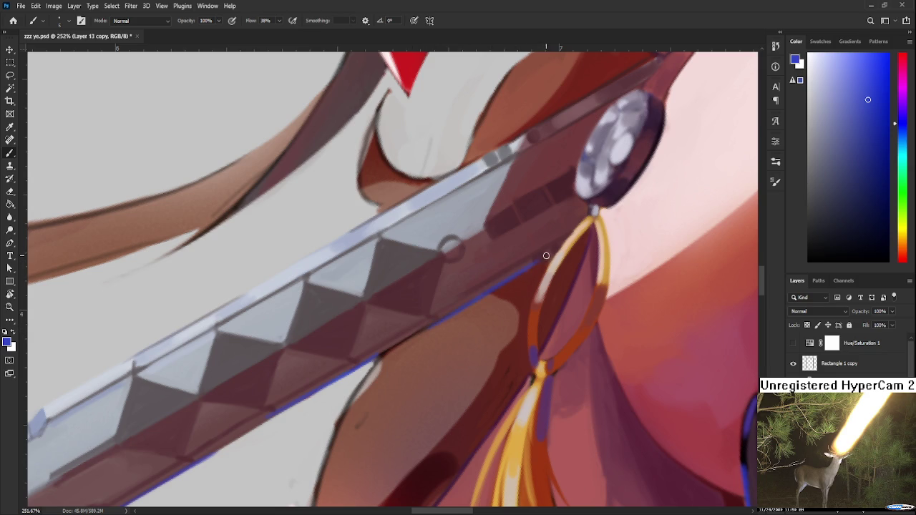
Step: Extend the blue rim light near the hilt end and rotate the blade upright
left_click_drag(365, 391, 461, 290)
mouse_move(431, 318)
left_mouse_down()
mouse_move(501, 262)
mouse_move(407, 311)
mouse_move(494, 259)
mouse_move(415, 307)
mouse_move(484, 265)
mouse_move(425, 302)
mouse_move(492, 263)
mouse_move(540, 258)
left_mouse_up()
key("r")
left_click_drag(417, 321, 388, 329)
Step: Try and erase a blue tip stroke, then darken the blade's lower edge with the cloth's dark red
left_click_drag(472, 223, 355, 372)
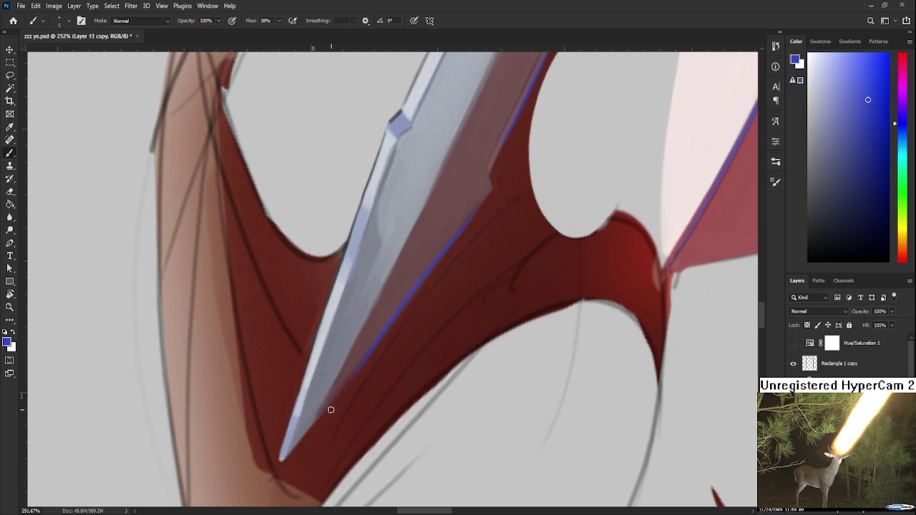
mouse_move(454, 239)
left_mouse_down()
mouse_move(460, 232)
mouse_move(357, 359)
mouse_move(470, 229)
left_mouse_up()
left_click_drag(436, 263, 393, 303)
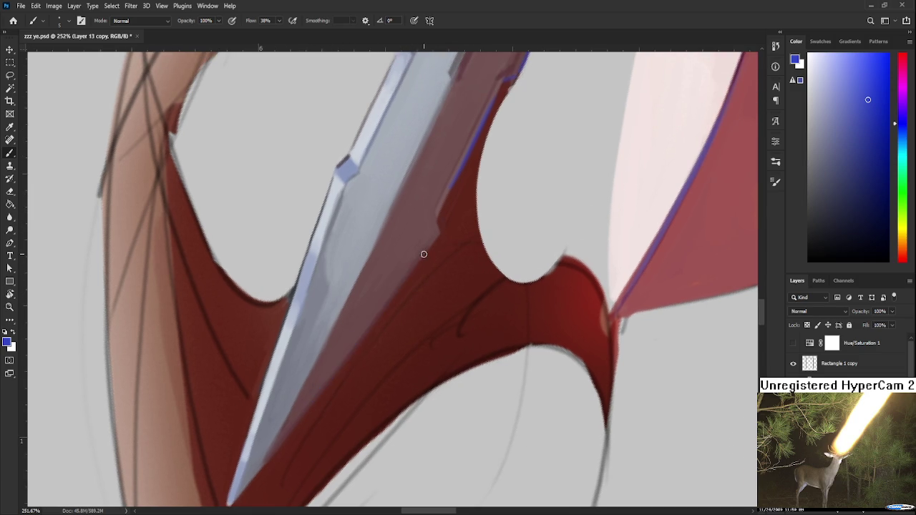
left_click(319, 409, "alt")
mouse_move(355, 348)
left_mouse_down()
mouse_move(323, 391)
mouse_move(363, 341)
left_mouse_up()
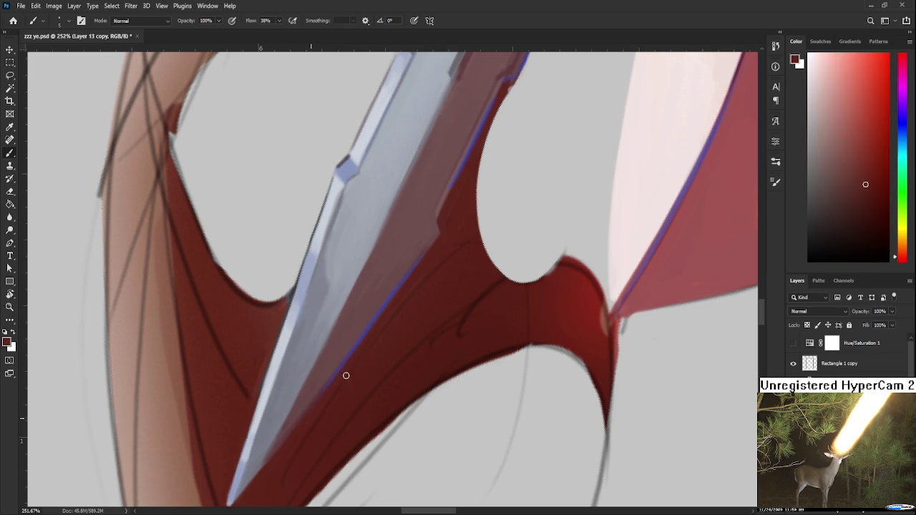
left_click(380, 308, "alt")
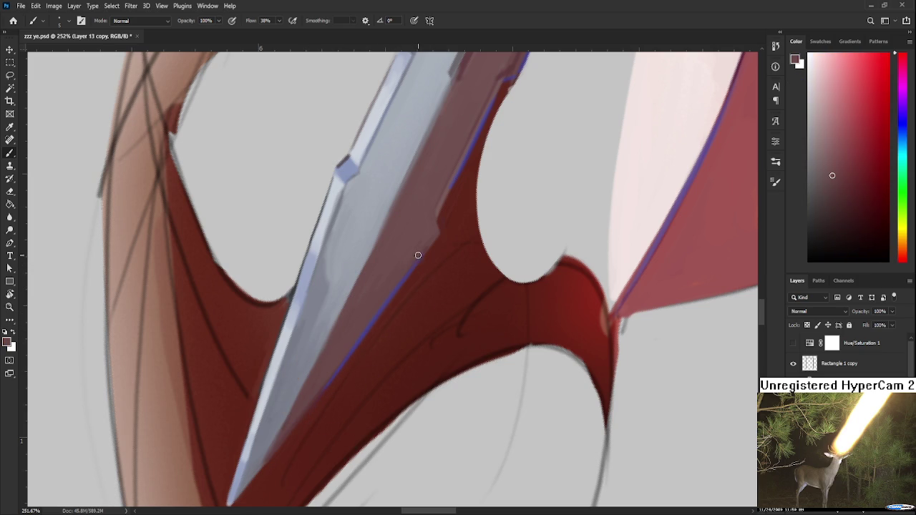
Step: Rotate the canvas about 85° and sample blue-grey tones from the blade edge
key("r")
mouse_move(493, 284)
left_mouse_down()
mouse_move(458, 362)
mouse_move(465, 370)
mouse_move(433, 404)
left_mouse_up()
key("b")
left_click(456, 334, "alt")
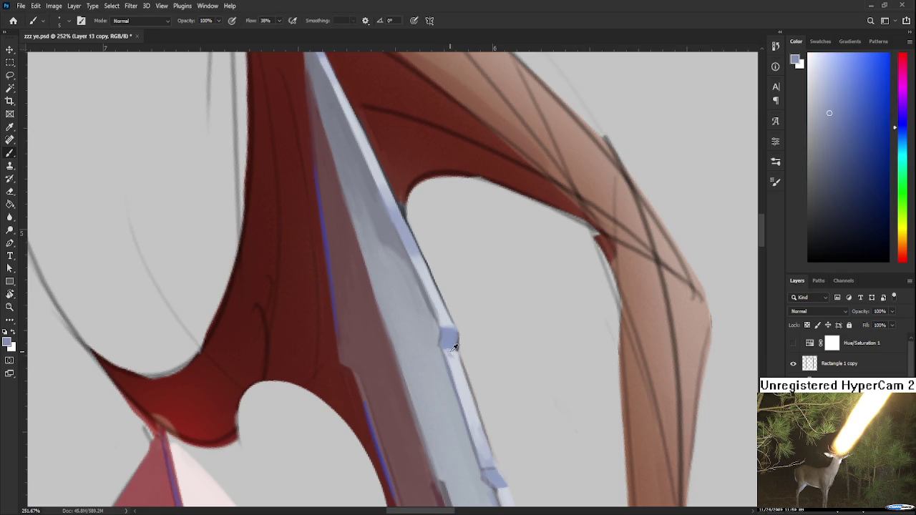
left_click(453, 362, "alt")
left_click(452, 348, "alt")
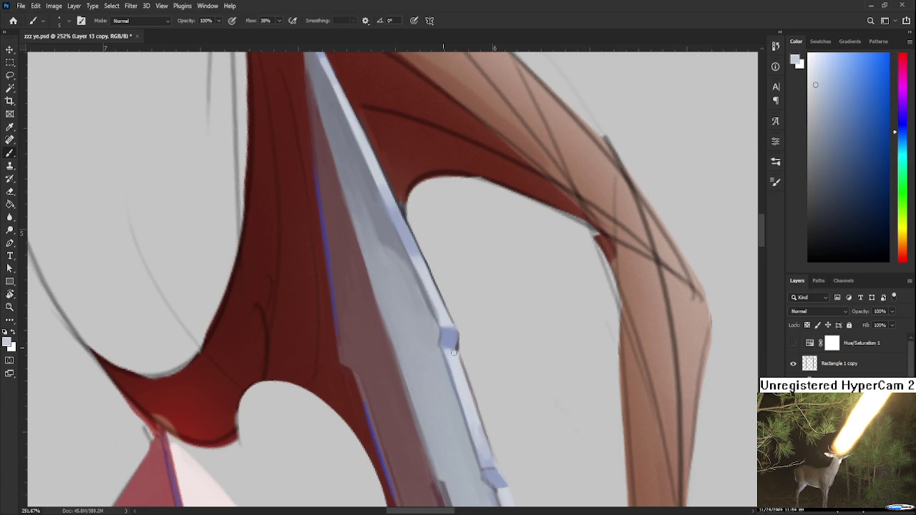
left_click(451, 343, "alt")
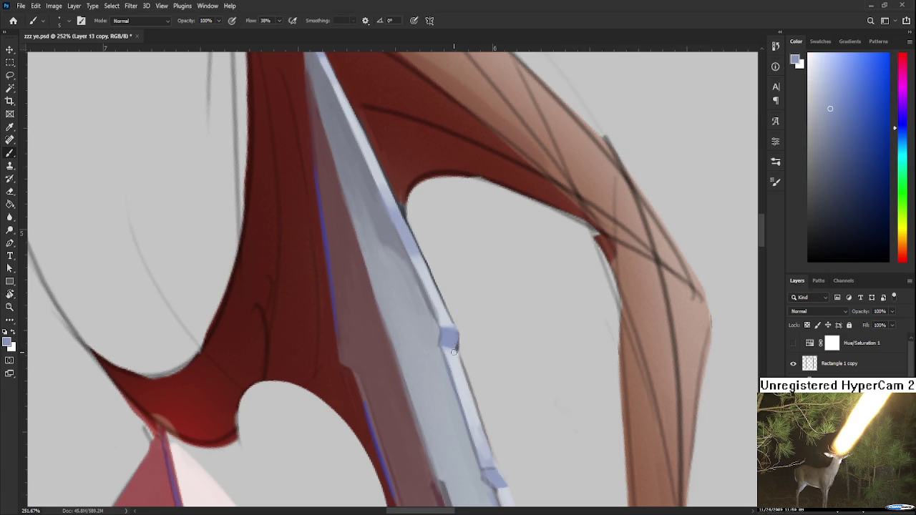
key("e")
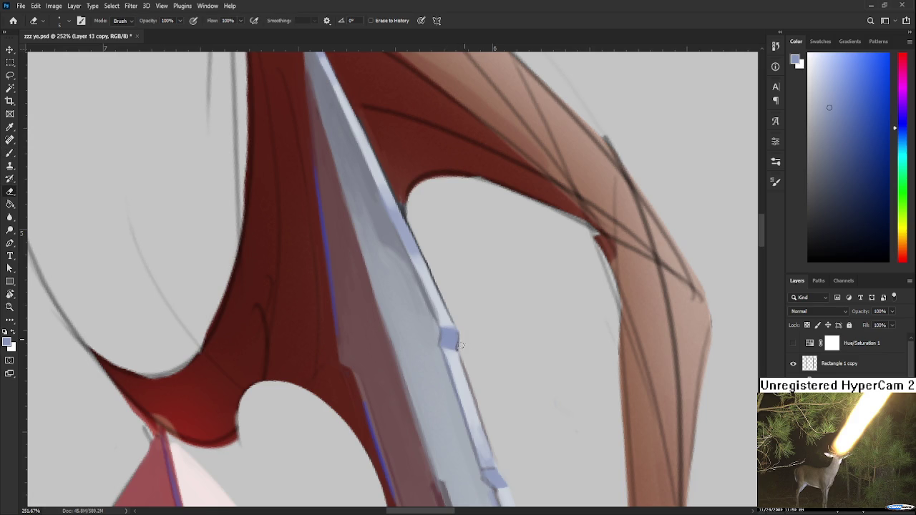
key("r")
mouse_move(460, 343)
left_mouse_down()
mouse_move(466, 358)
mouse_move(419, 353)
left_mouse_up()
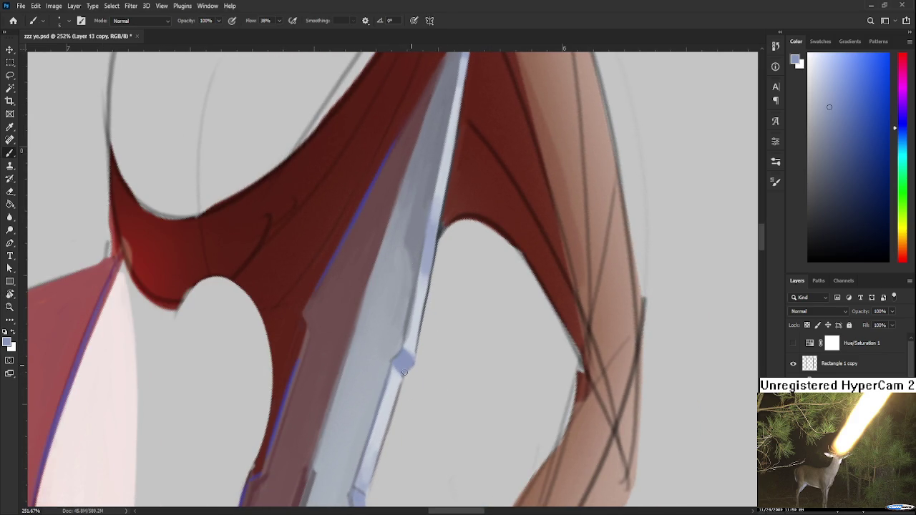
Step: Compare lighter and darker blue-grey tones sampled along the blade
left_click(415, 352, "alt")
left_click(407, 358, "alt")
left_click(402, 362, "alt")
left_click(401, 378, "alt")
left_click(407, 351, "alt")
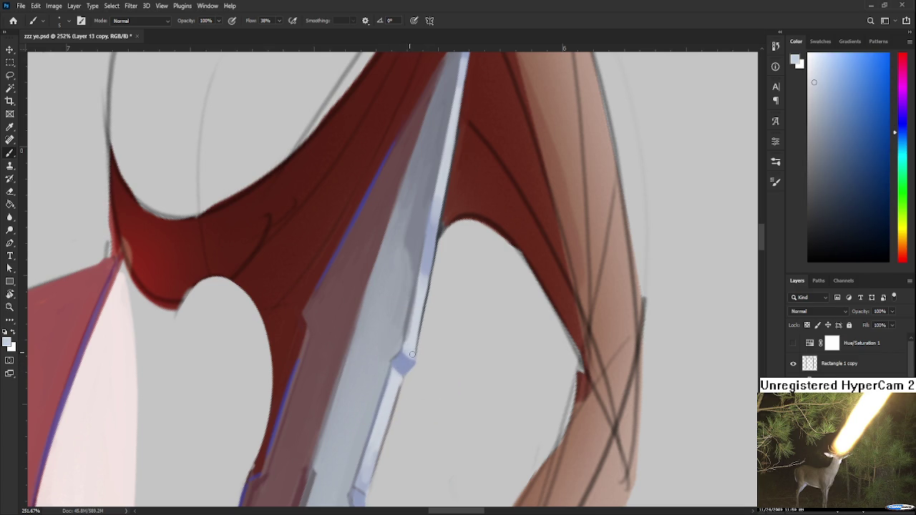
left_click(405, 358, "alt")
left_click(413, 362, "alt")
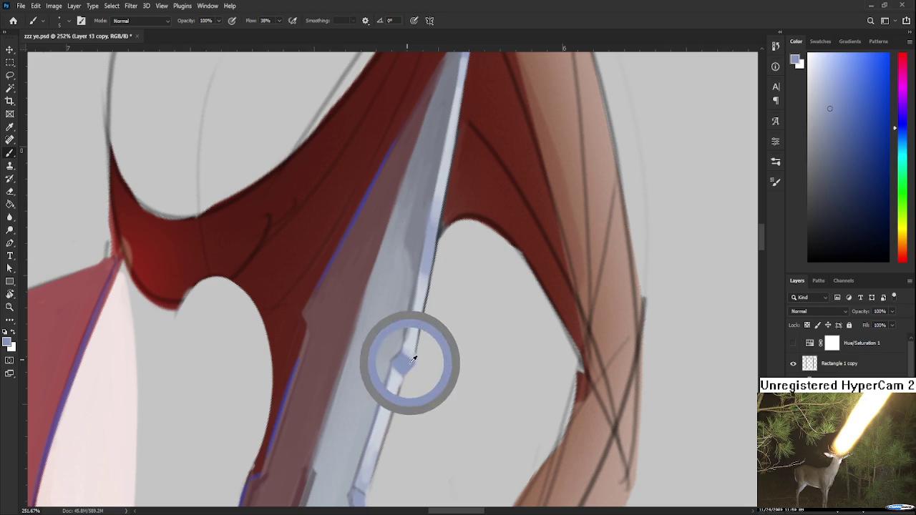
left_click(397, 369, "alt")
left_click(402, 374, "alt")
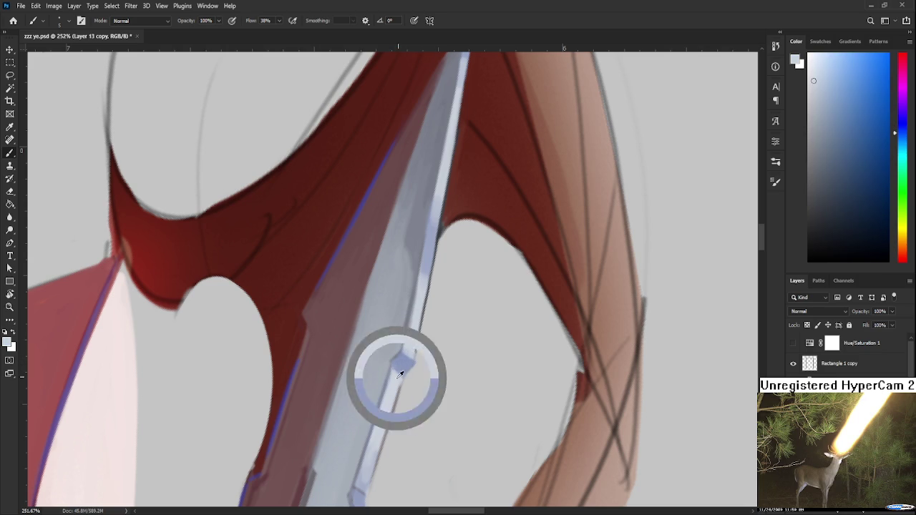
left_click(401, 368, "alt")
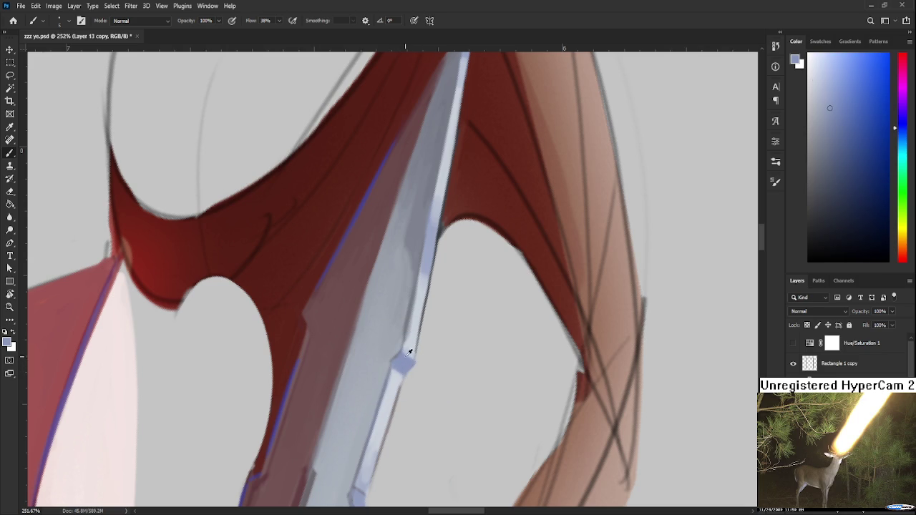
left_click(396, 349, "alt")
left_click(390, 358, "alt")
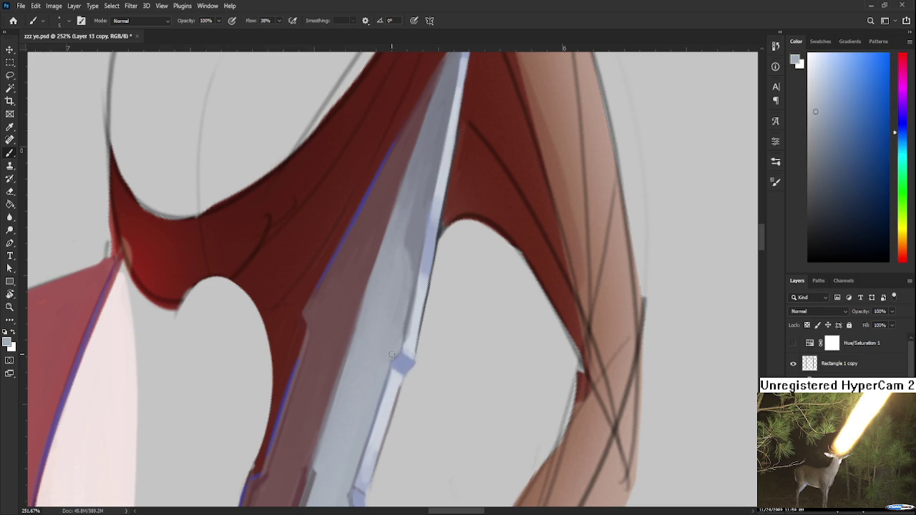
Step: Paint a light blue-grey highlight along the blade's right edge
left_click_drag(368, 408, 375, 392)
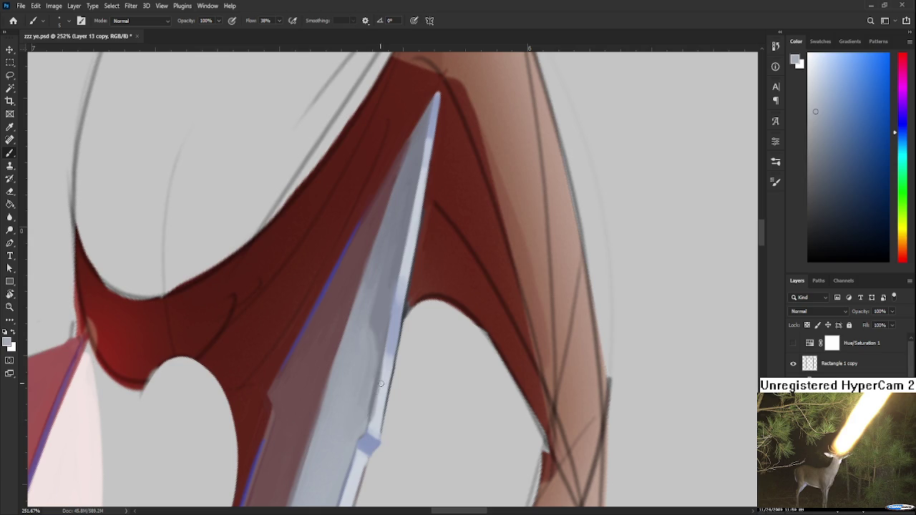
left_click(392, 370, "alt")
left_click_drag(390, 371, 379, 417)
mouse_move(400, 358)
left_mouse_down()
mouse_move(395, 394)
mouse_move(403, 355)
left_mouse_up()
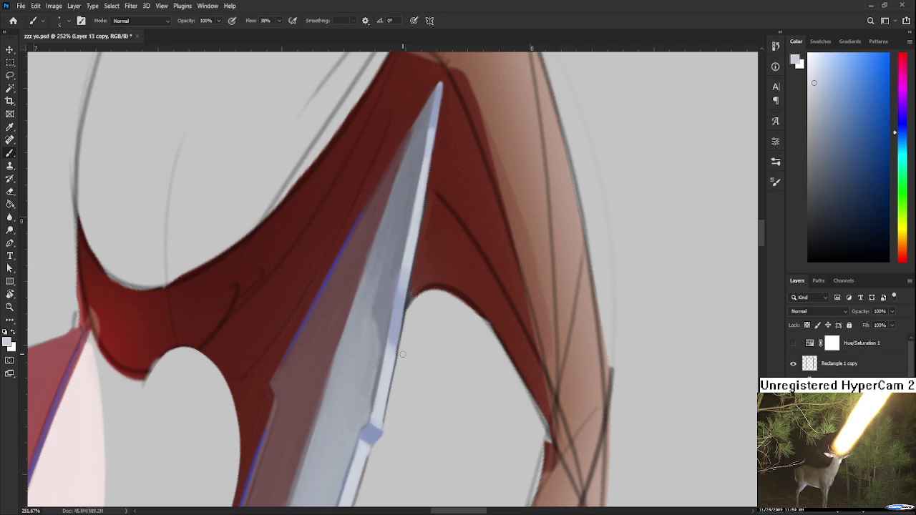
key("r")
mouse_move(402, 356)
left_mouse_down()
mouse_move(472, 308)
mouse_move(472, 229)
mouse_move(429, 198)
mouse_move(415, 403)
mouse_move(372, 408)
mouse_move(339, 454)
left_mouse_up()
Step: Pick a light blue-violet and stroke it along the blade's lower edge as rim light
left_click(491, 255, "alt")
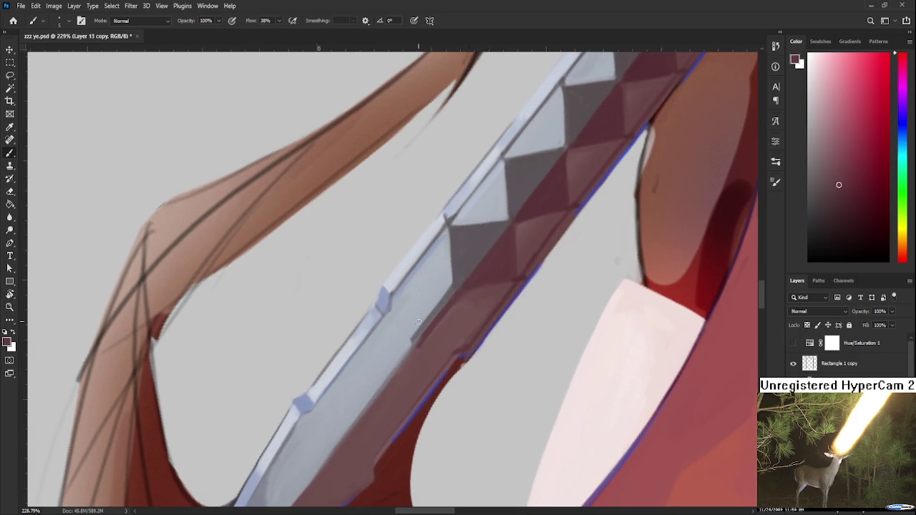
left_click_drag(362, 386, 465, 285)
left_click_drag(902, 113, 903, 121)
left_click(837, 137)
mouse_move(347, 406)
left_mouse_down()
mouse_move(370, 345)
mouse_move(312, 450)
left_mouse_up()
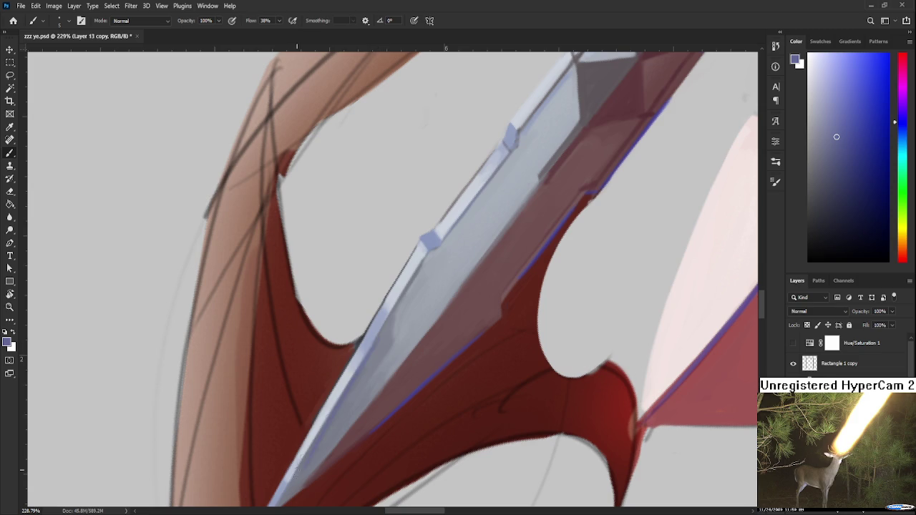
left_click_drag(373, 350, 293, 467)
Step: Darken the blade's lower-left edge, sample a pale blade grey, and turn the view upright
left_click_drag(390, 327, 315, 430)
left_click_drag(353, 358, 243, 512)
left_click(349, 373, "alt")
left_click(368, 368, "alt")
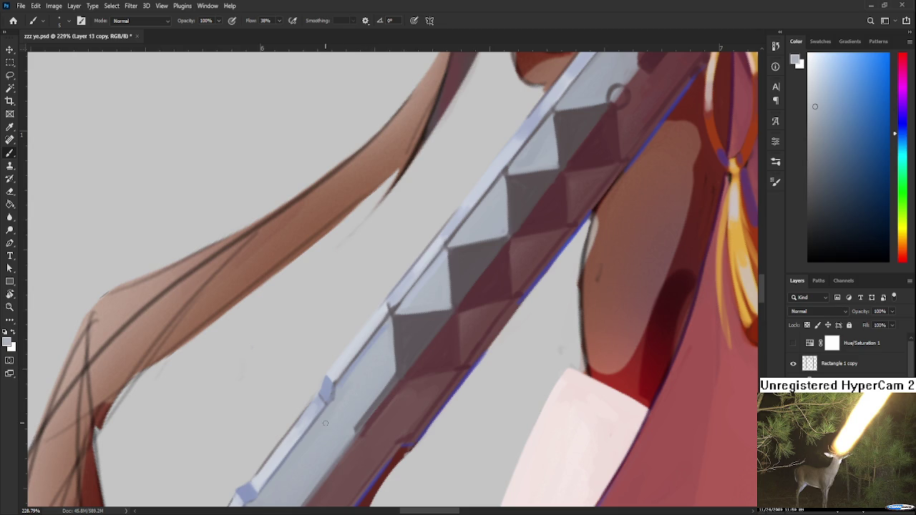
scroll(325, 423, "down", 10)
key("r")
mouse_move(601, 337)
left_mouse_down()
mouse_move(624, 392)
mouse_move(562, 368)
left_mouse_up()
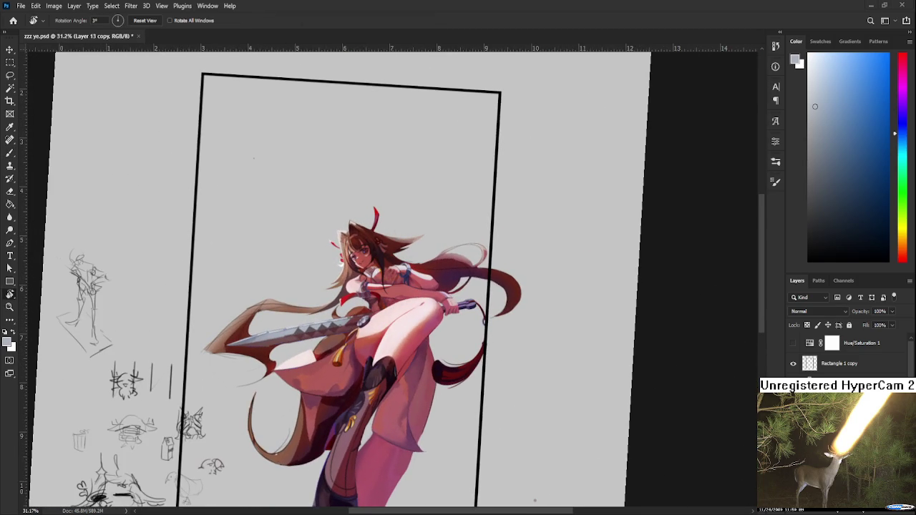
Step: Rotate to about 88° at the blade tip and sample its grey-blue as the paint colour
scroll(271, 417, "up", 5)
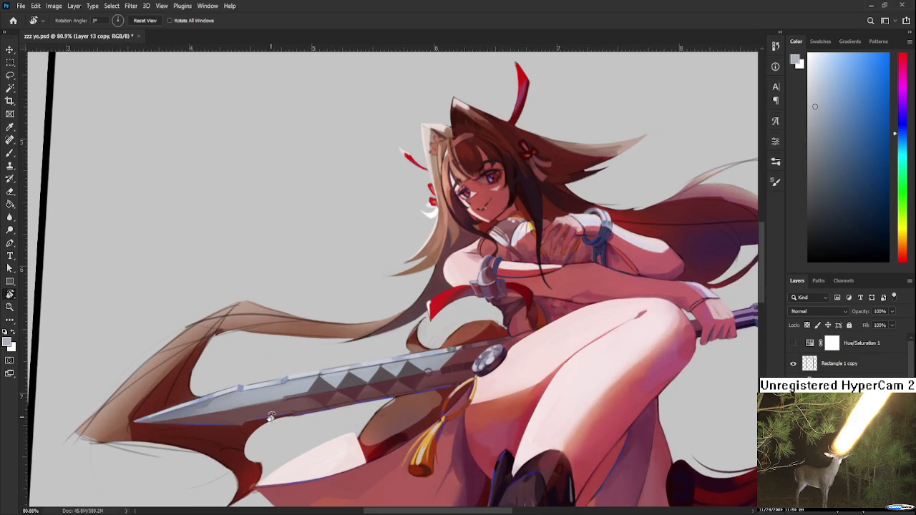
mouse_move(271, 417)
left_mouse_down()
mouse_move(214, 323)
mouse_move(220, 216)
left_mouse_up()
scroll(348, 429, "up", 3)
key("b")
left_click(420, 473, "alt")
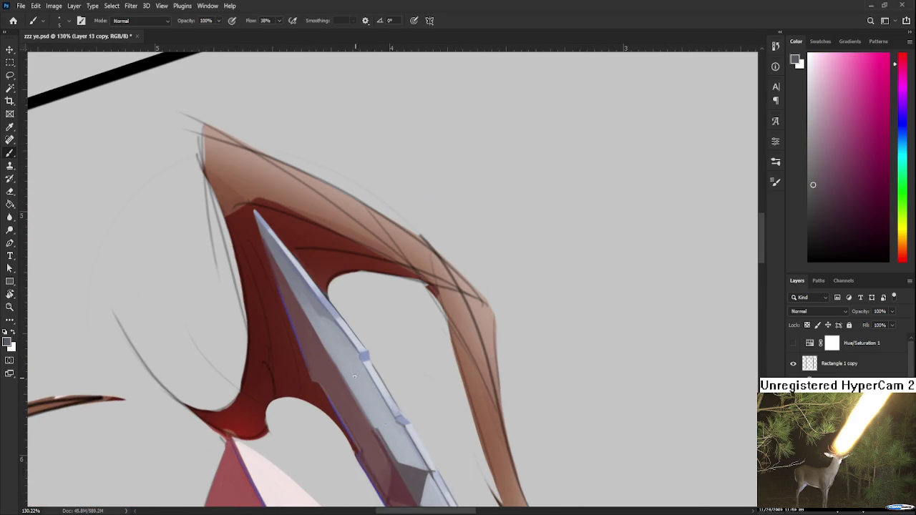
scroll(421, 444, "up", 3)
key("r")
mouse_move(421, 444)
left_mouse_down()
mouse_move(422, 408)
mouse_move(405, 456)
left_mouse_up()
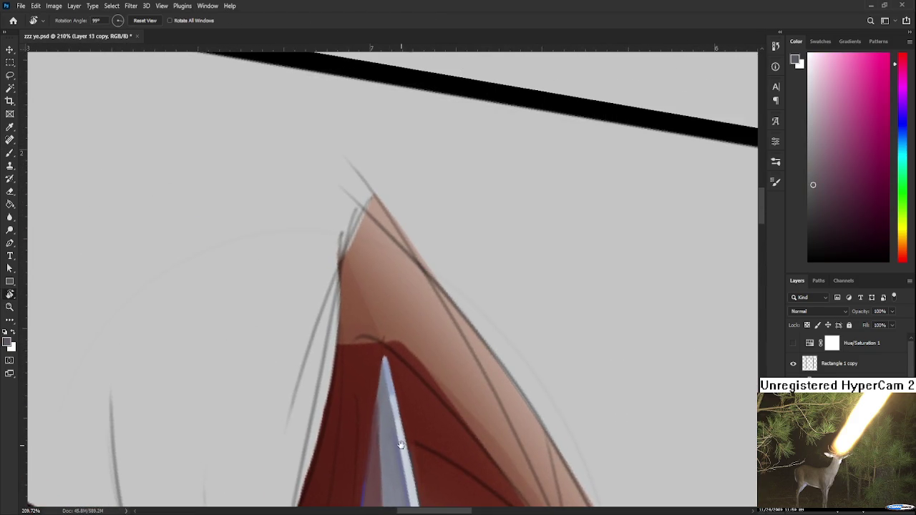
key("b")
left_click_drag(373, 386, 379, 348)
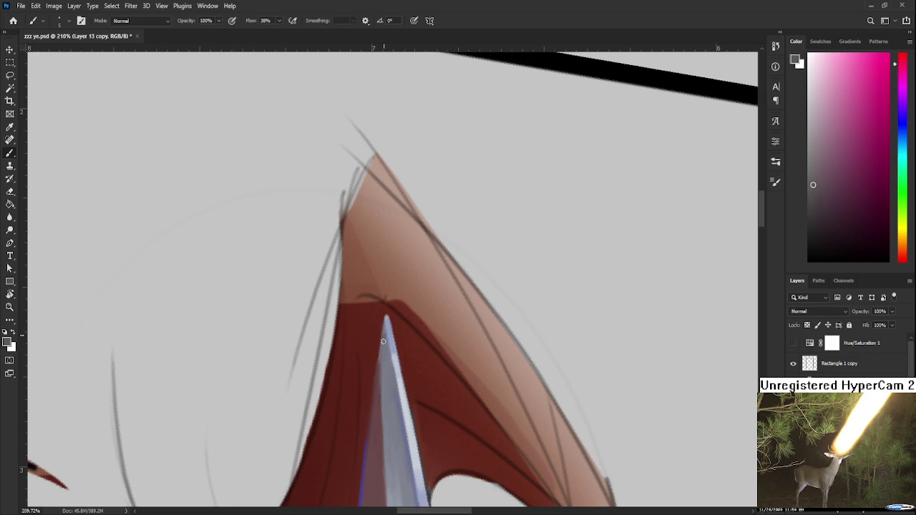
left_click(830, 234)
left_click(386, 360, "alt")
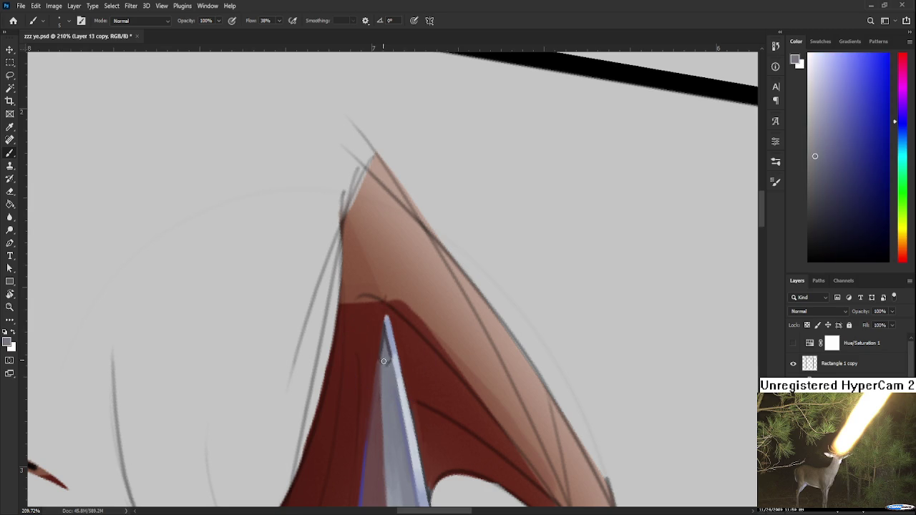
left_click(388, 362, "alt")
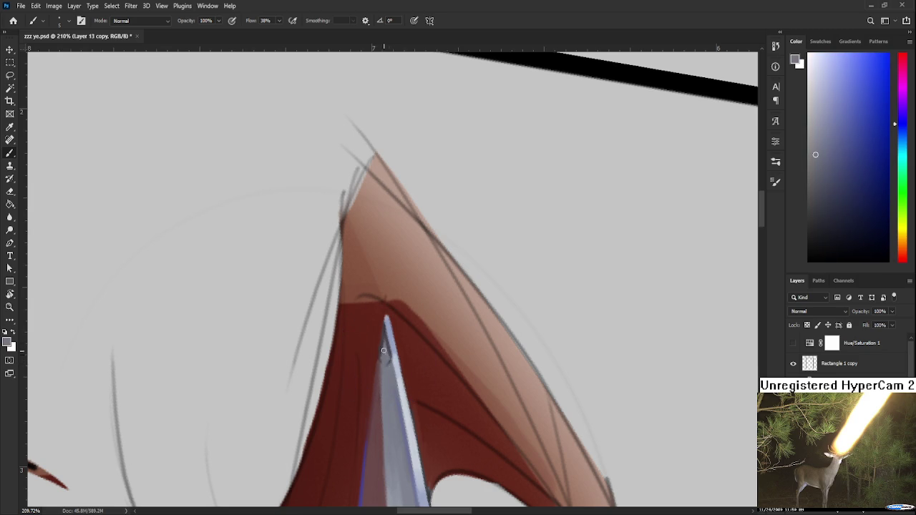
Step: Zoom out and level the view to frame the whole character
key("r")
mouse_move(386, 428)
left_mouse_down()
mouse_move(520, 399)
mouse_move(430, 442)
left_mouse_up()
scroll(427, 443, "down", 5)
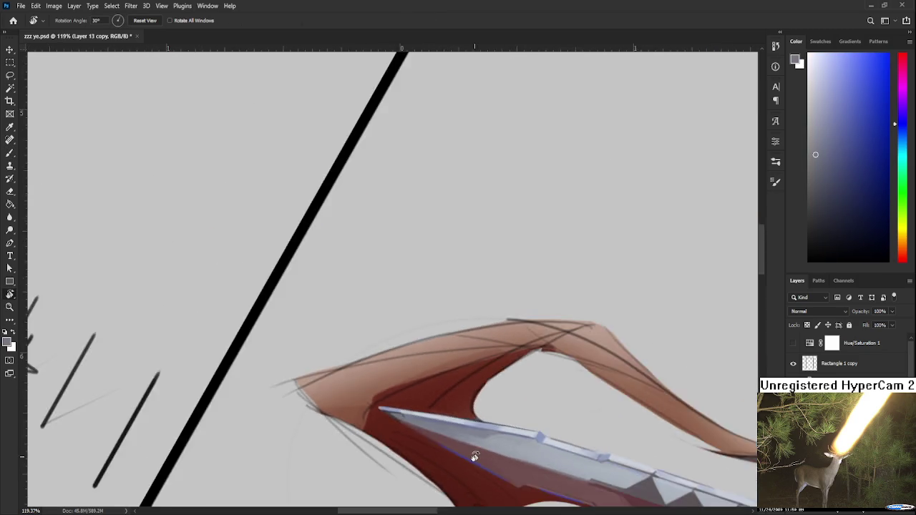
left_click_drag(494, 458, 348, 414)
scroll(349, 413, "down", 2)
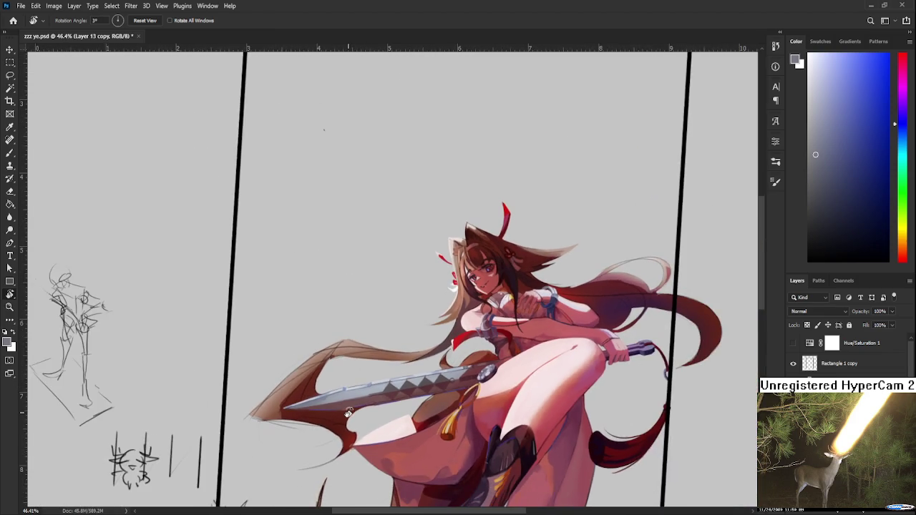
scroll(348, 414, "right", 3)
mouse_move(244, 417)
left_mouse_down()
mouse_move(229, 413)
mouse_move(273, 427)
left_mouse_up()
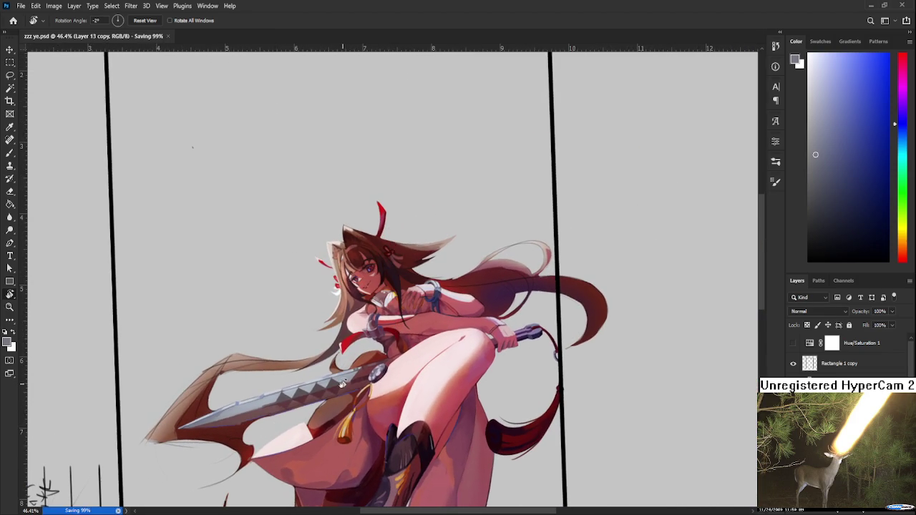
scroll(272, 428, "up", 5)
scroll(291, 435, "down", 2)
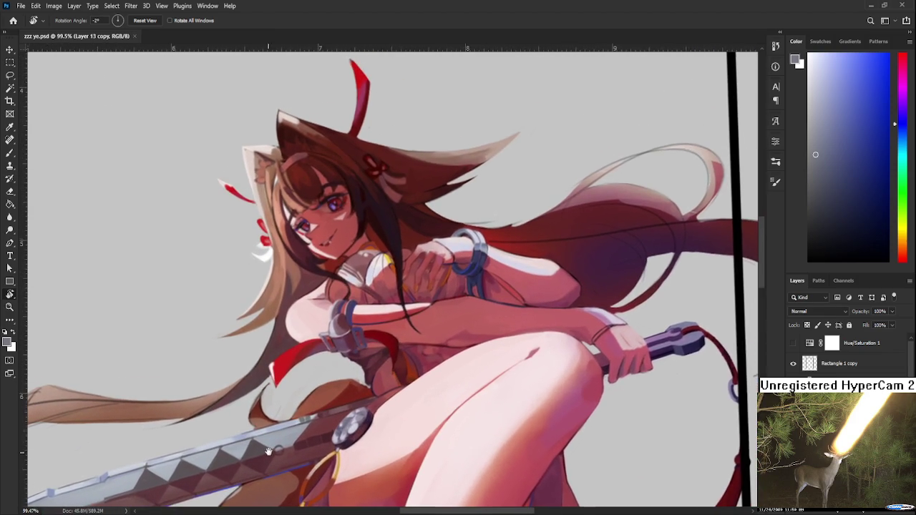
scroll(297, 423, "down", 2)
left_click_drag(292, 454, 326, 372)
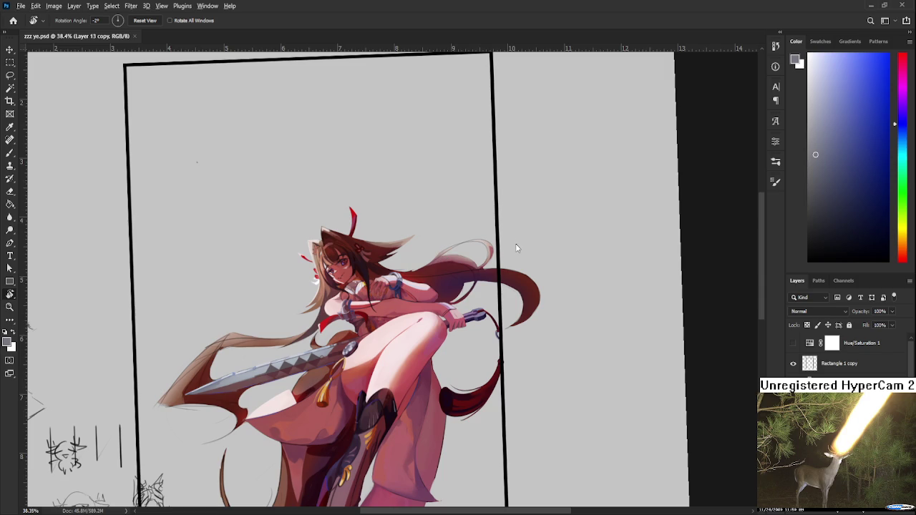